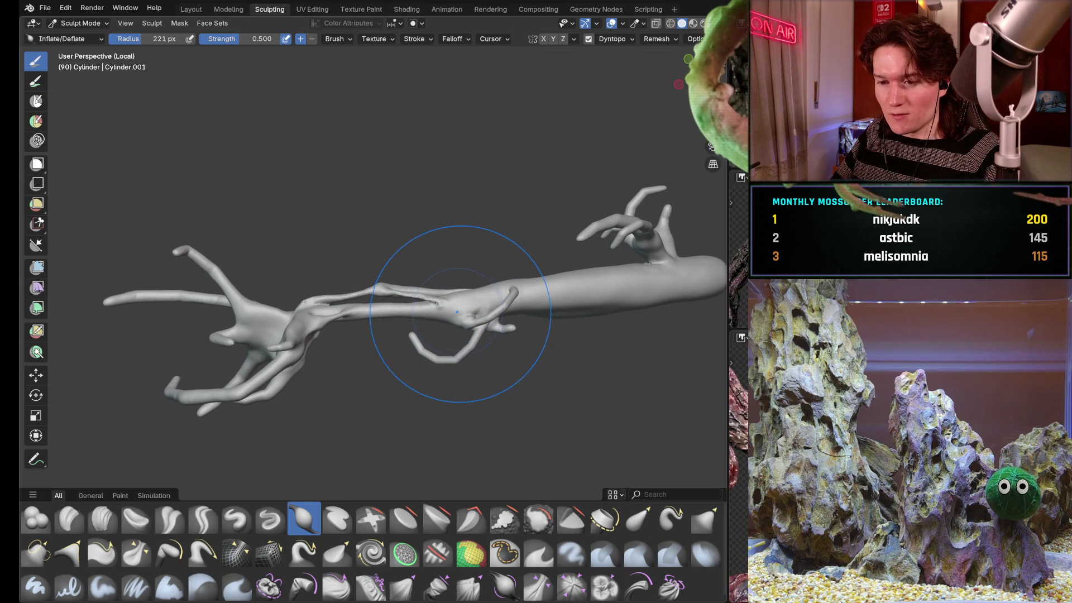
# - Zoom in and orbit around the branch junction to inspect the tendril branches
pyautogui.scroll(1, 455, 305)
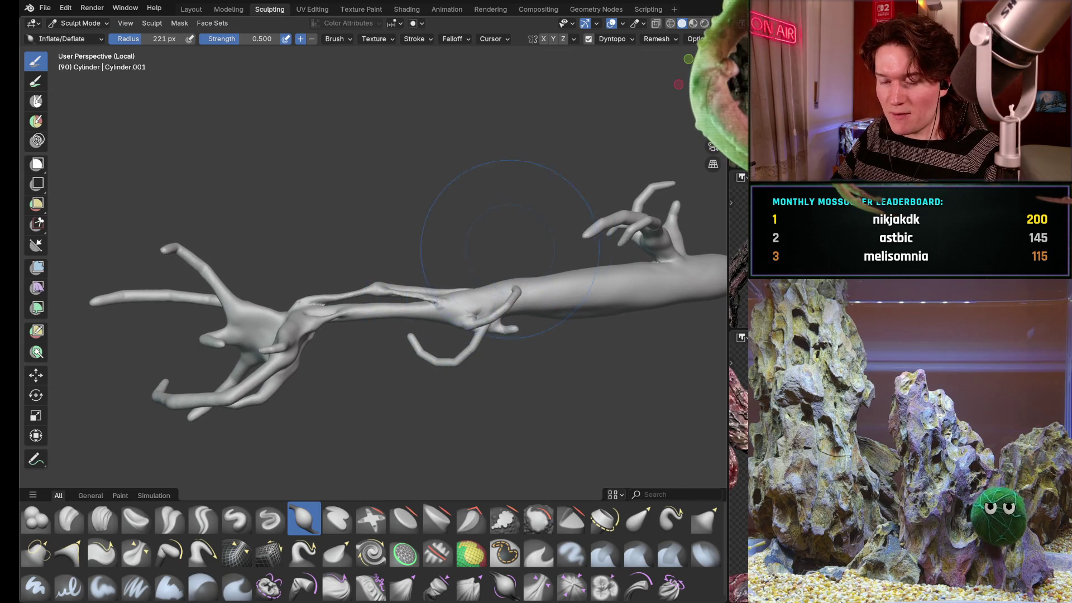
pyautogui.scroll(4, 461, 299)
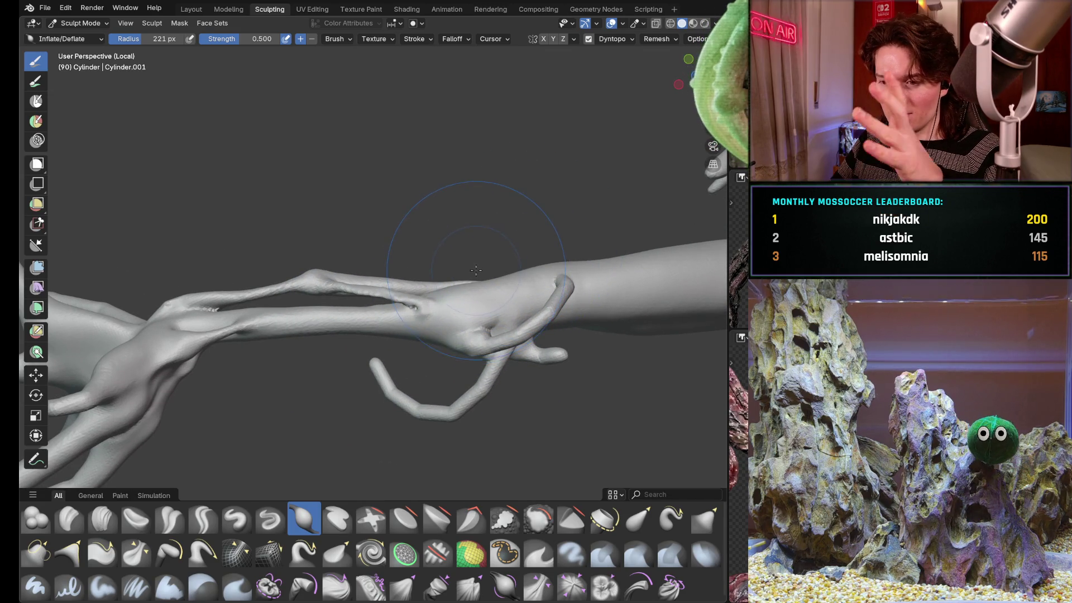
pyautogui.moveTo(468, 289); pyautogui.dragTo(486, 302, button='middle')
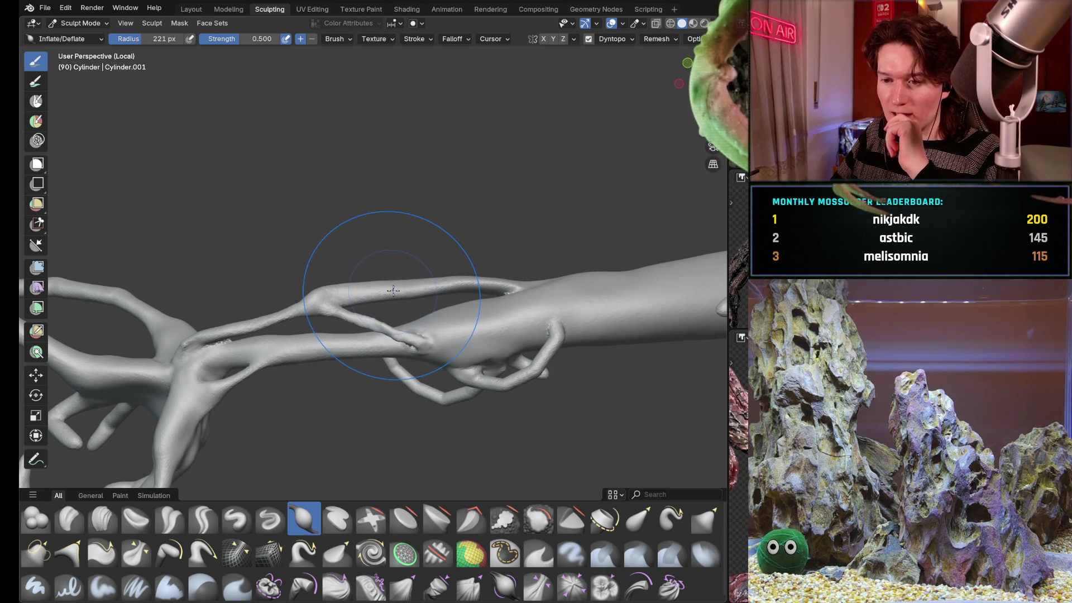
pyautogui.moveTo(441, 296)
pyautogui.mouseDown(button='middle')
pyautogui.moveTo(460, 302)
pyautogui.moveTo(454, 335)
pyautogui.moveTo(475, 313)
pyautogui.moveTo(441, 266)
pyautogui.mouseUp(button='middle')
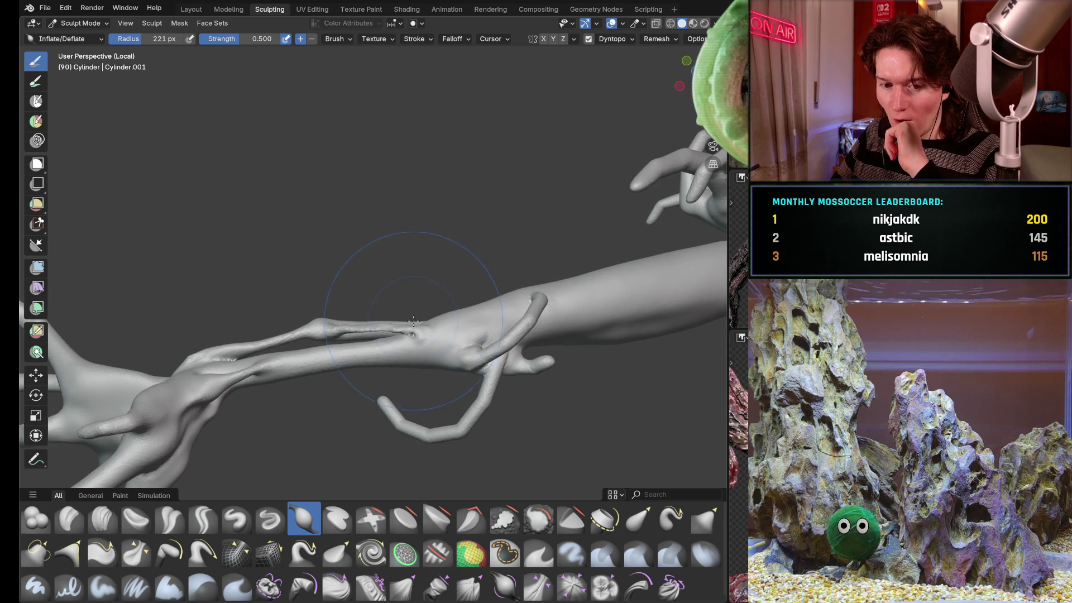
pyautogui.moveTo(391, 279); pyautogui.dragTo(418, 359, button='middle')
# - Shrink the Inflate/Deflate brush radius to 105 px, then orbit to view the branches from lower
pyautogui.press('f')
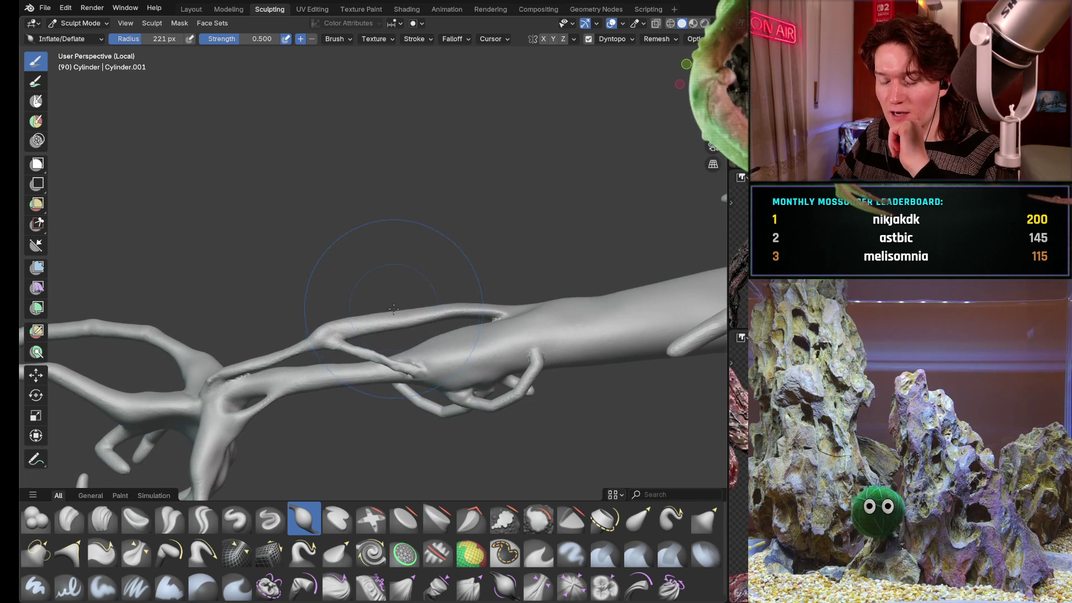
pyautogui.click(398, 335)
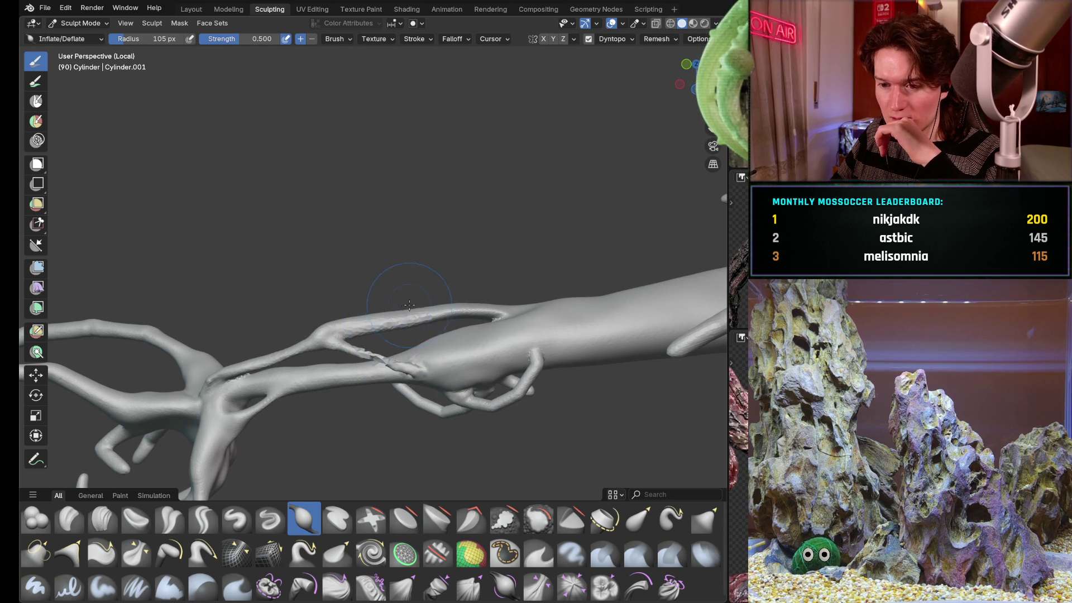
pyautogui.moveTo(424, 307)
pyautogui.mouseDown(button='middle')
pyautogui.moveTo(419, 336)
pyautogui.moveTo(467, 311)
pyautogui.moveTo(455, 337)
pyautogui.moveTo(466, 366)
pyautogui.mouseUp(button='middle')
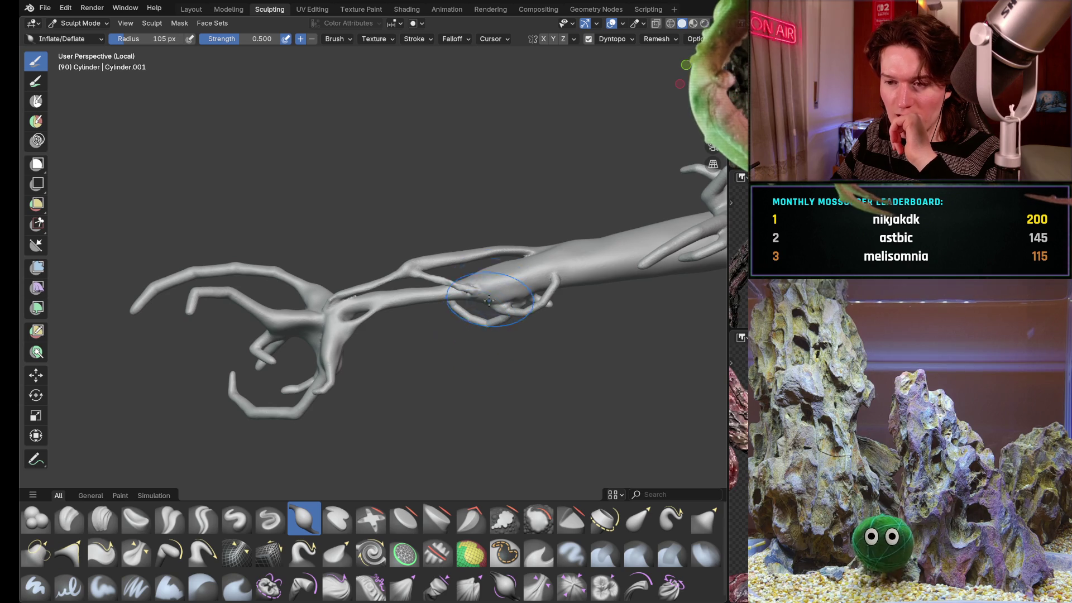
pyautogui.moveTo(482, 277)
pyautogui.mouseDown(button='middle')
pyautogui.moveTo(487, 262)
pyautogui.moveTo(478, 294)
pyautogui.mouseUp(button='middle')
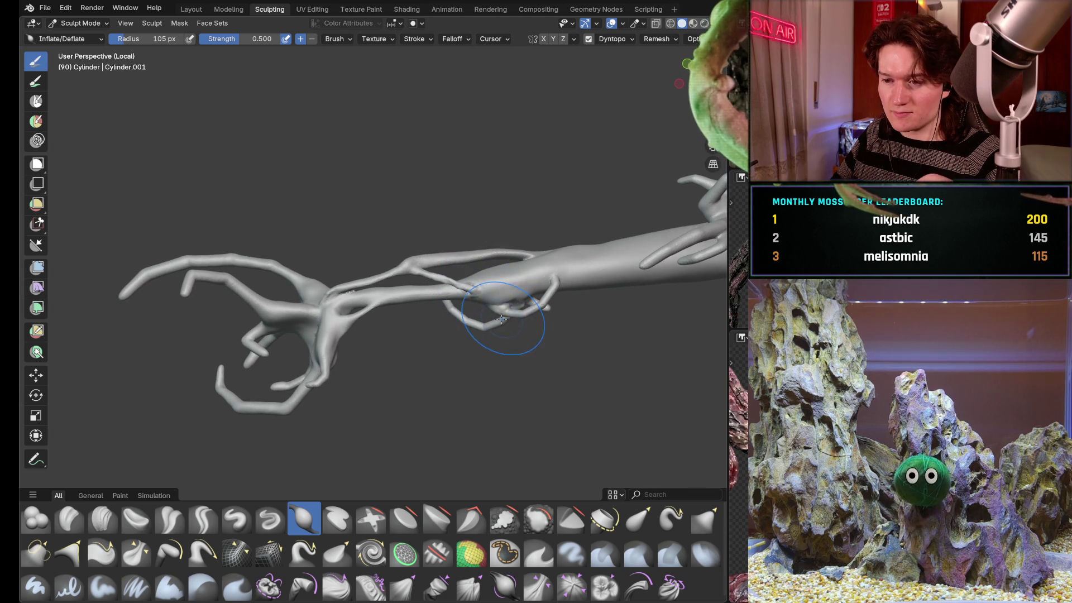
pyautogui.moveTo(527, 334)
pyautogui.mouseDown(button='middle')
pyautogui.moveTo(479, 292)
pyautogui.moveTo(491, 366)
pyautogui.moveTo(489, 349)
pyautogui.moveTo(424, 360)
pyautogui.mouseUp(button='middle')
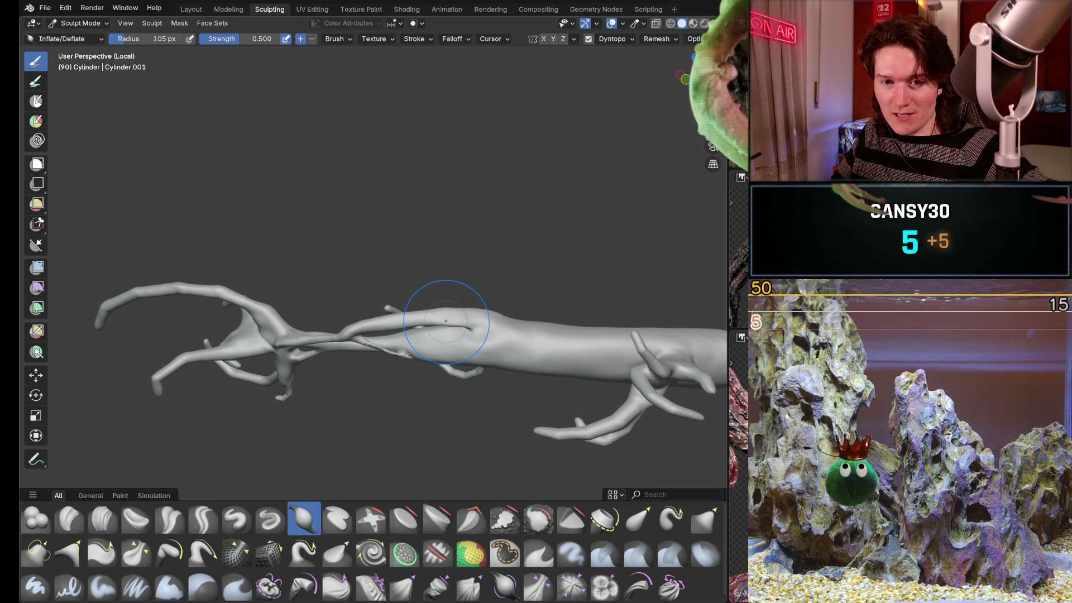
pyautogui.moveTo(484, 362)
pyautogui.mouseDown(button='middle')
pyautogui.moveTo(455, 352)
pyautogui.moveTo(479, 299)
pyautogui.moveTo(569, 355)
pyautogui.mouseUp(button='middle')
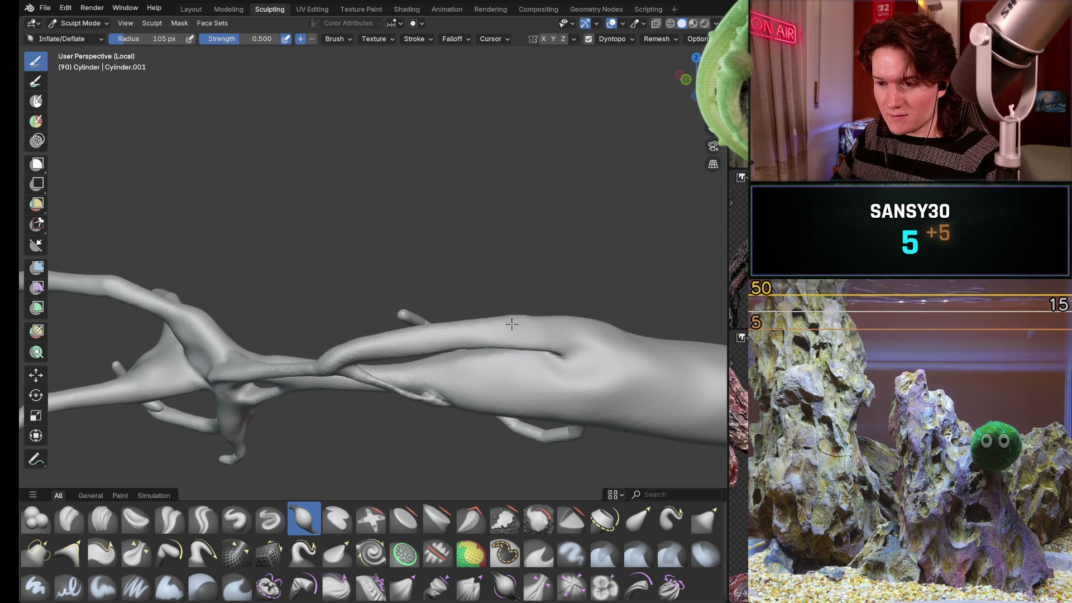
pyautogui.scroll(2, 553, 333)
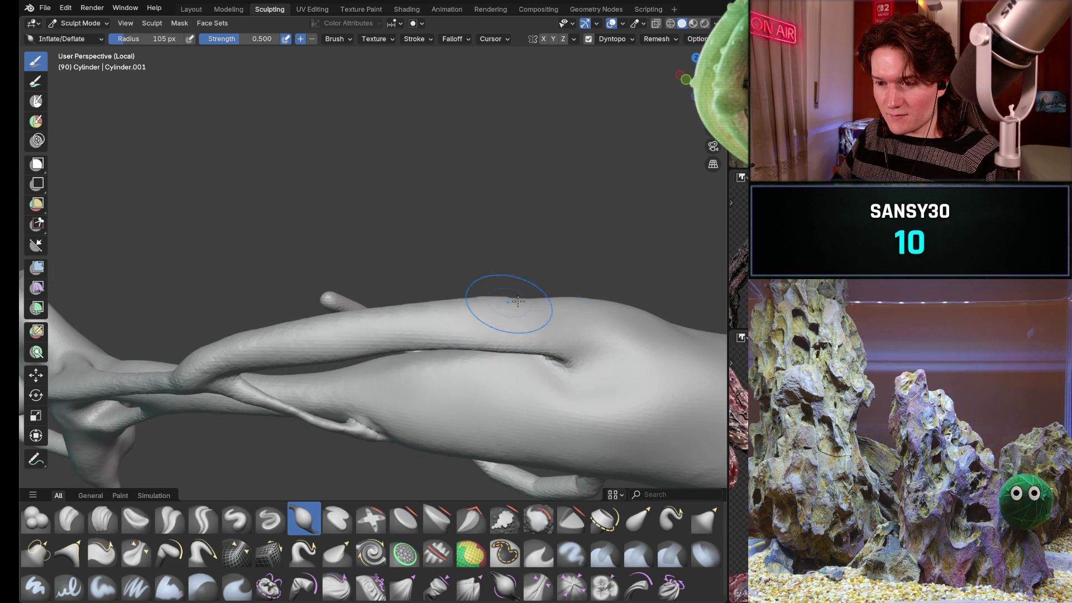
pyautogui.moveTo(565, 309); pyautogui.dragTo(503, 349, button='middle')
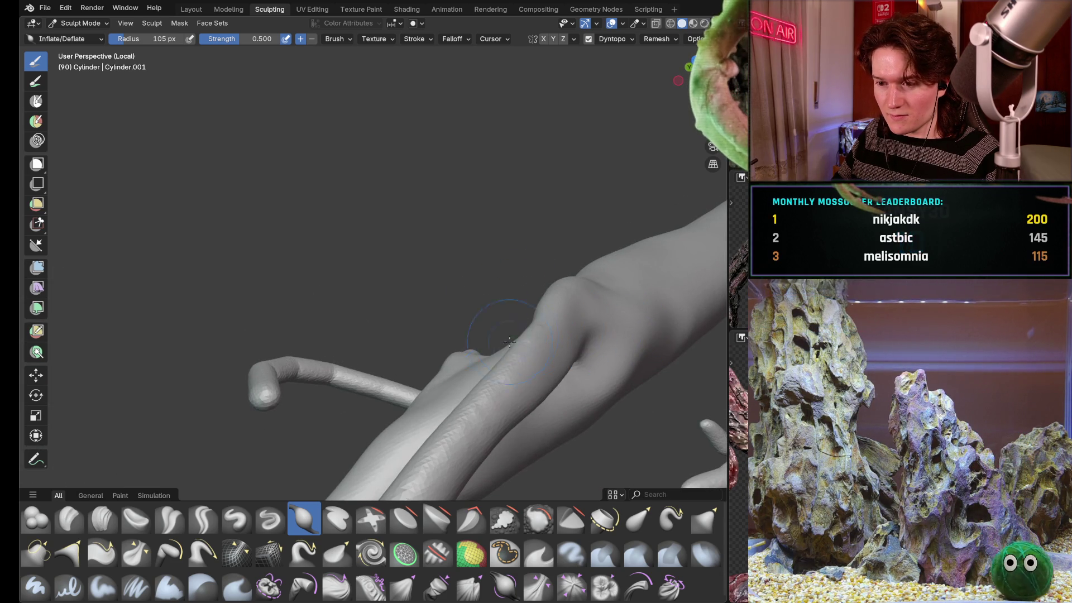
pyautogui.moveTo(558, 305); pyautogui.dragTo(539, 304, button='middle')
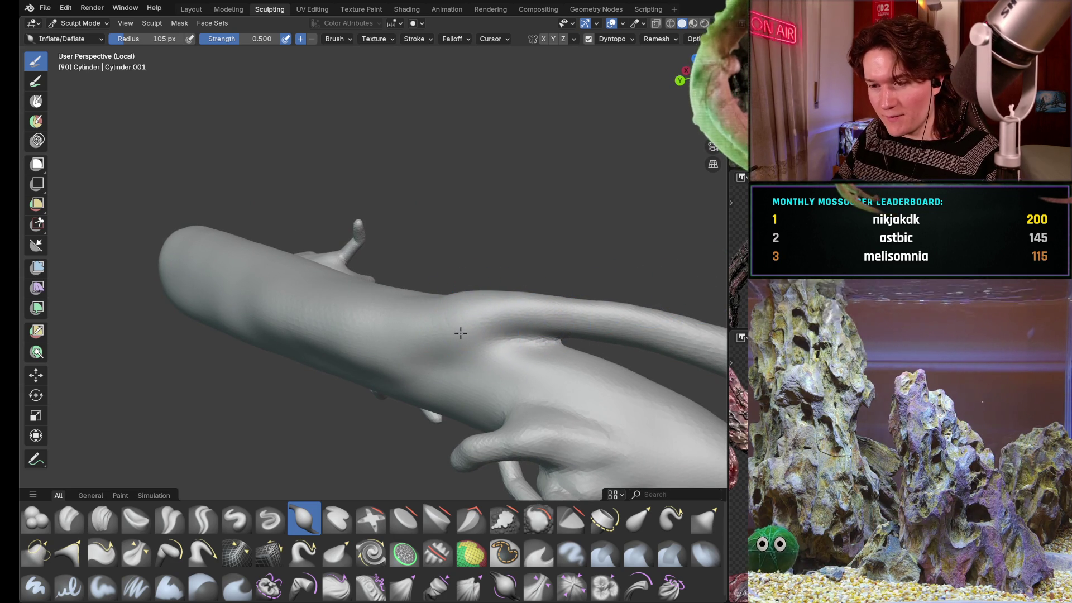
pyautogui.moveTo(564, 300)
pyautogui.mouseDown(button='middle')
pyautogui.moveTo(587, 313)
pyautogui.moveTo(575, 299)
pyautogui.mouseUp(button='middle')
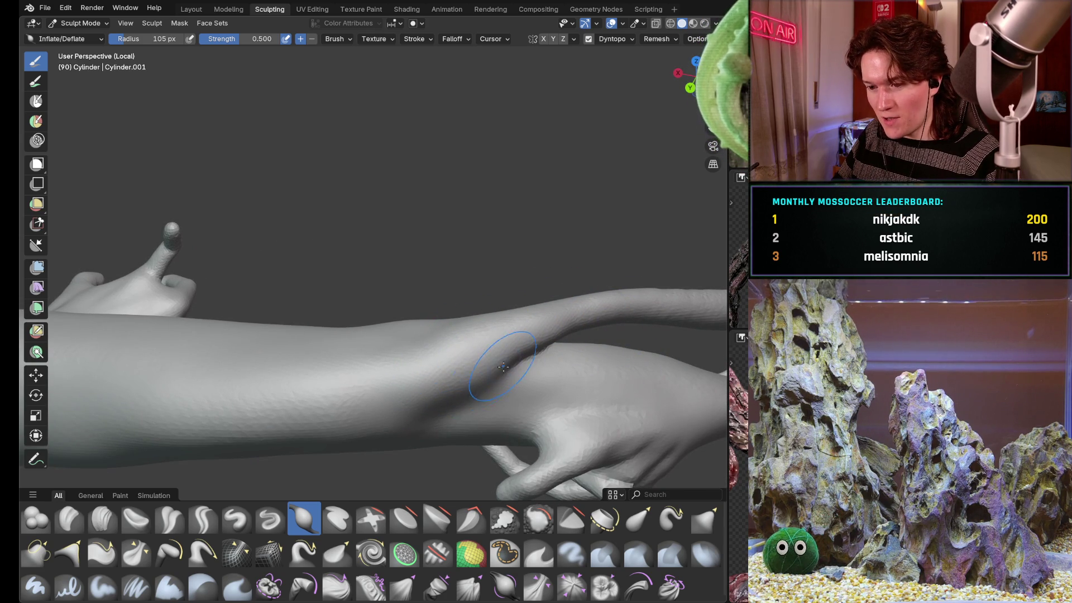
pyautogui.moveTo(509, 349); pyautogui.dragTo(509, 353, button='middle')
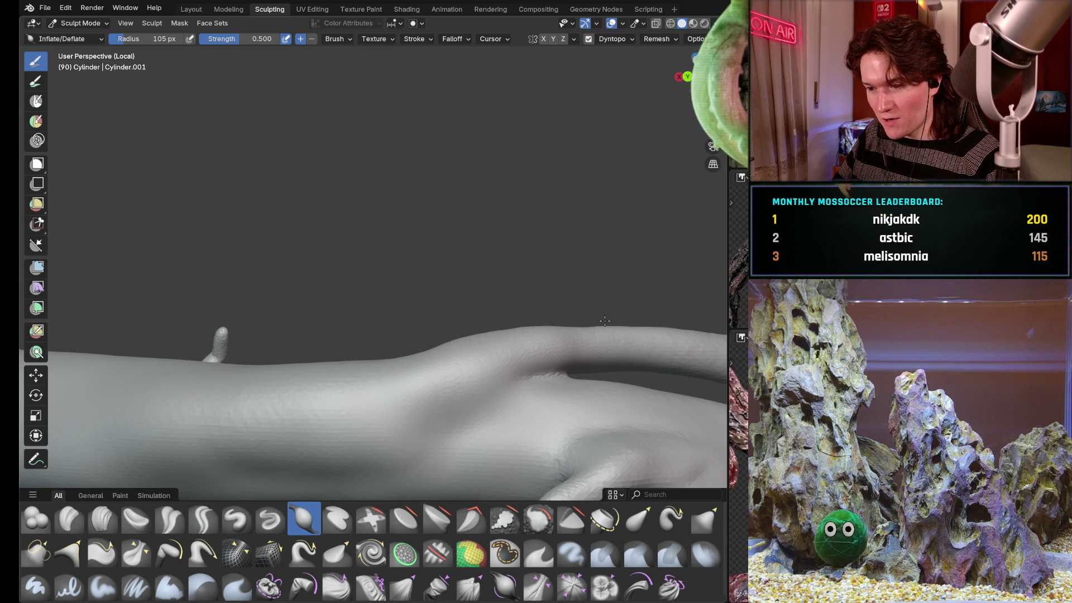
pyautogui.moveTo(605, 321); pyautogui.dragTo(581, 252, button='middle')
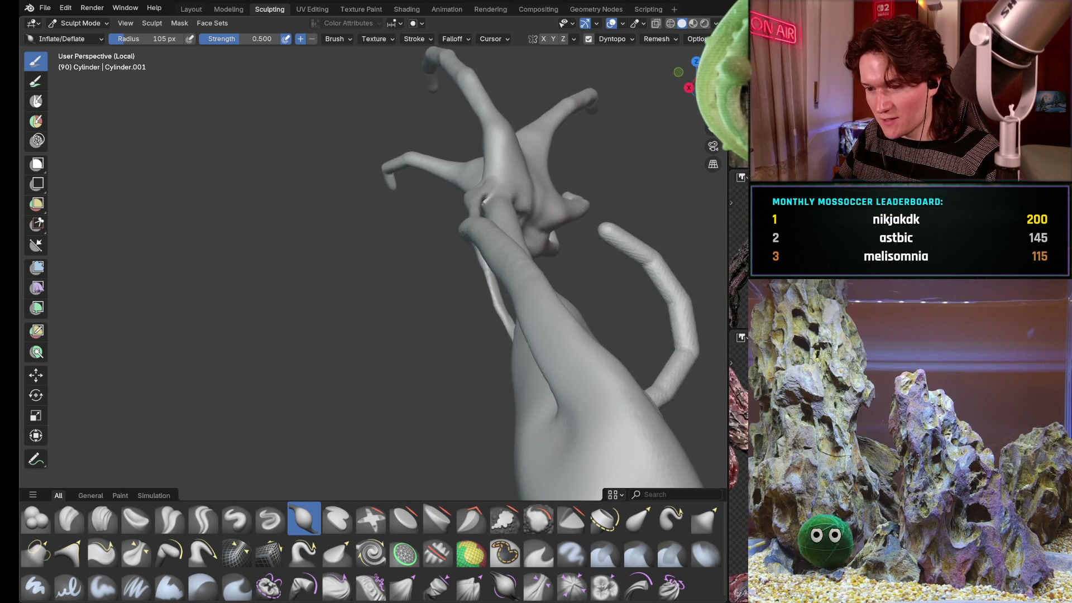
# - Orbit around the branching arm until its lower curved branch is fully visible
pyautogui.scroll(5, 631, 333)
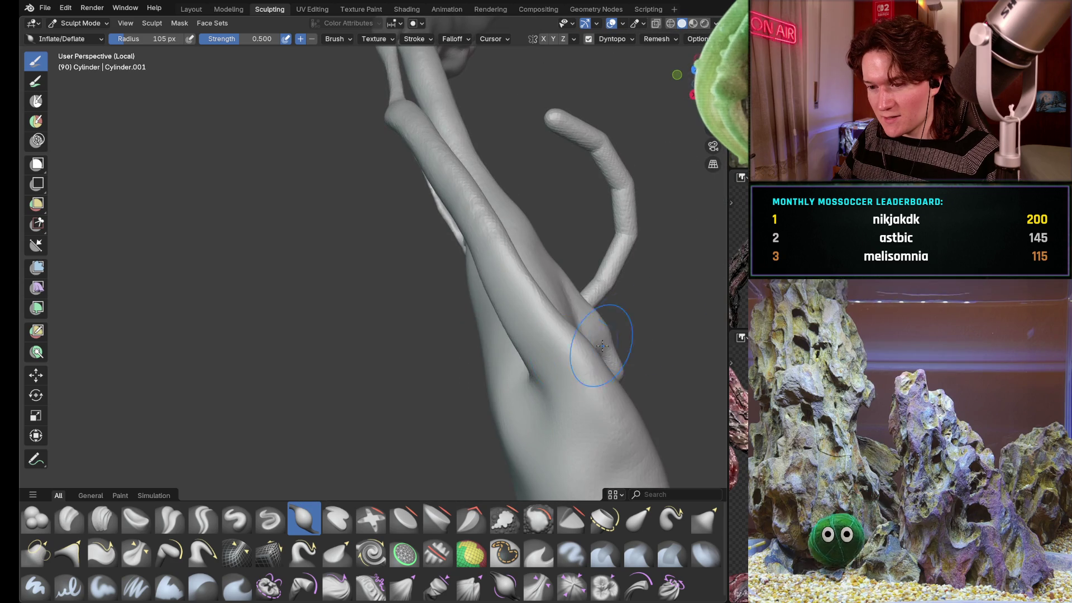
pyautogui.moveTo(543, 349); pyautogui.dragTo(633, 383, button='middle')
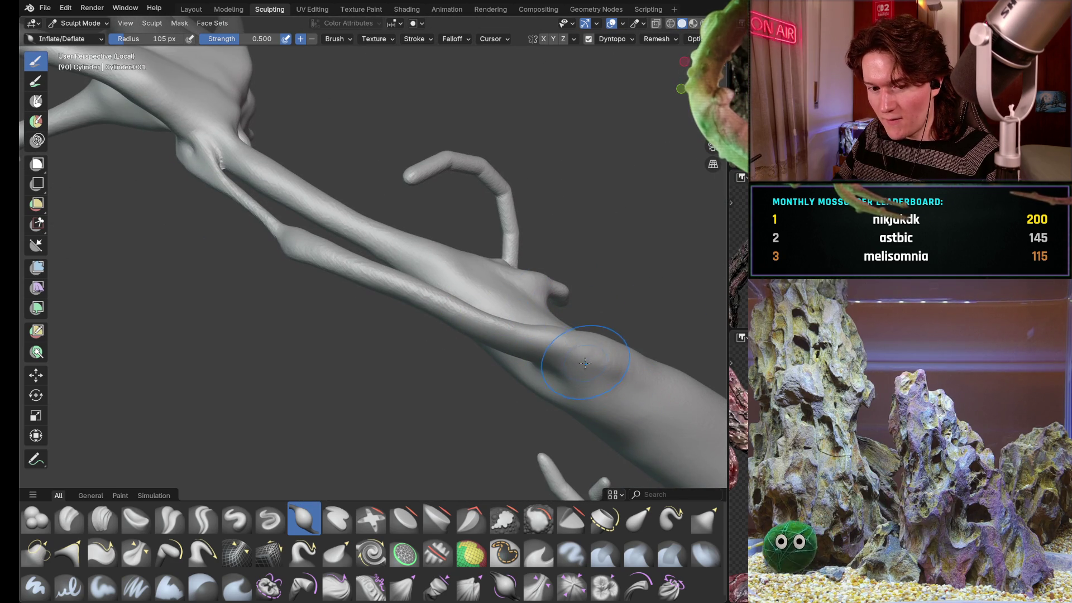
pyautogui.moveTo(552, 357); pyautogui.dragTo(530, 256, button='middle')
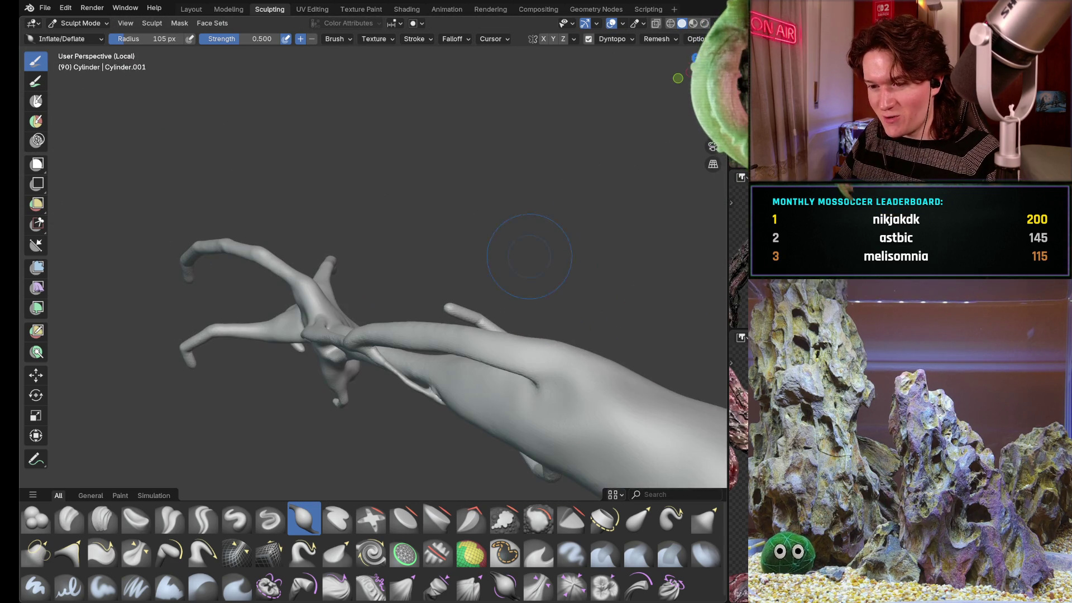
pyautogui.moveTo(524, 410); pyautogui.dragTo(531, 333, button='middle')
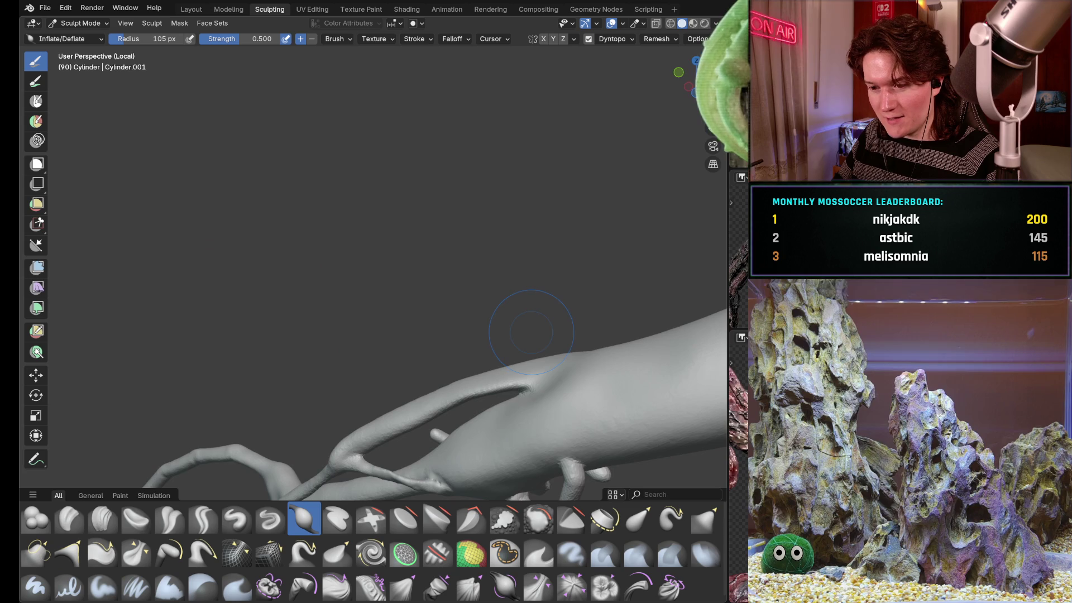
pyautogui.moveTo(495, 414); pyautogui.dragTo(591, 430, button='middle')
pyautogui.moveTo(480, 383); pyautogui.dragTo(530, 336, button='middle')
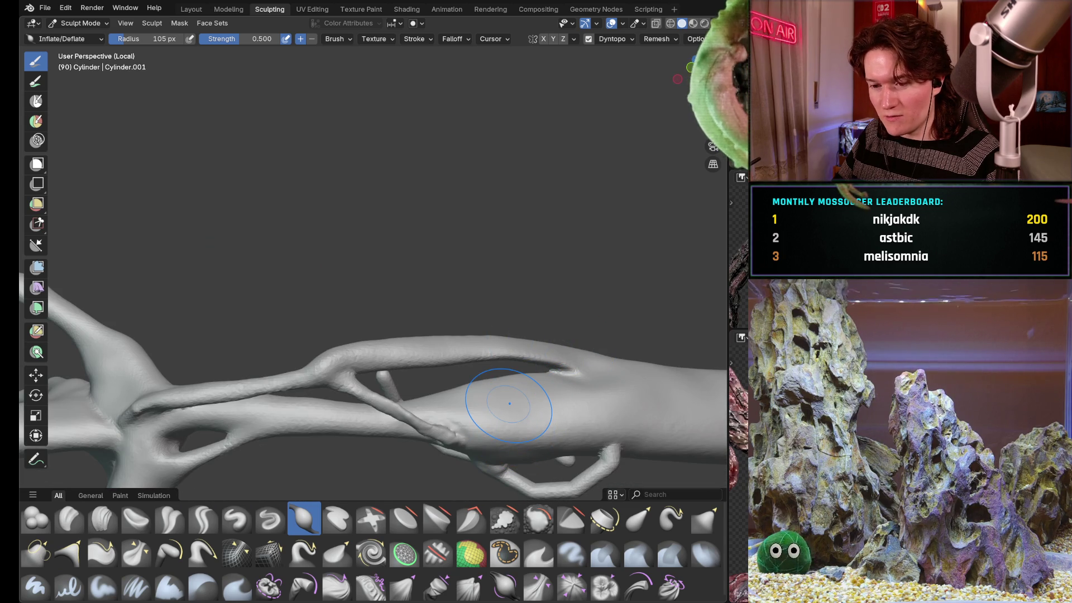
pyautogui.moveTo(491, 407); pyautogui.dragTo(501, 332, button='middle')
pyautogui.moveTo(485, 419); pyautogui.dragTo(489, 355, button='middle')
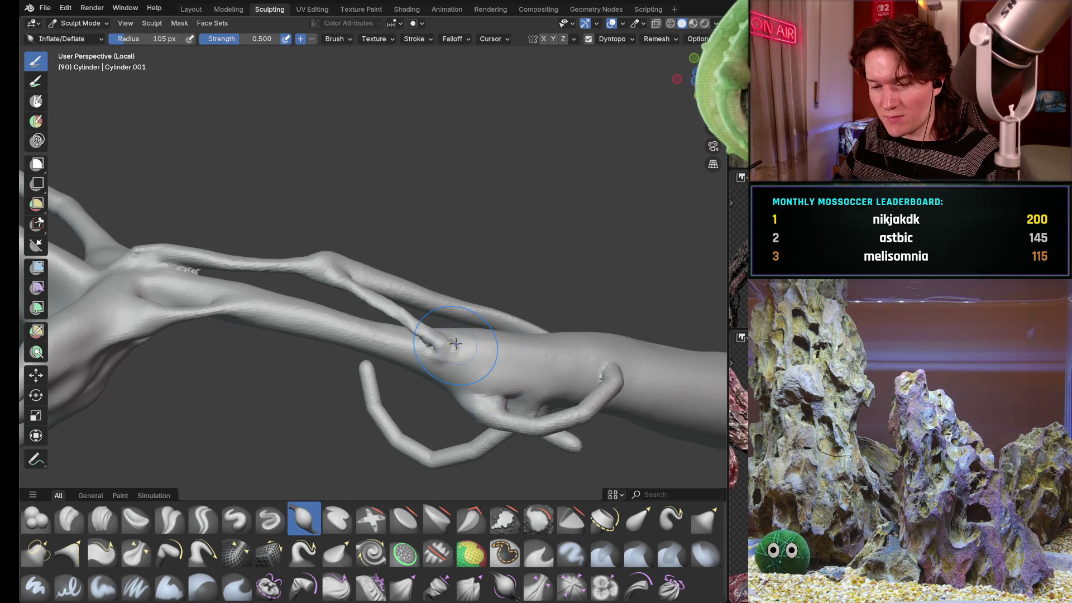
# - Orbit the arm to a top view, then narrow the viewport to reveal the three reference images
pyautogui.moveTo(461, 385); pyautogui.dragTo(488, 307, button='middle')
pyautogui.moveTo(501, 404)
pyautogui.mouseDown(button='middle')
pyautogui.moveTo(455, 337)
pyautogui.moveTo(529, 412)
pyautogui.mouseUp(button='middle')
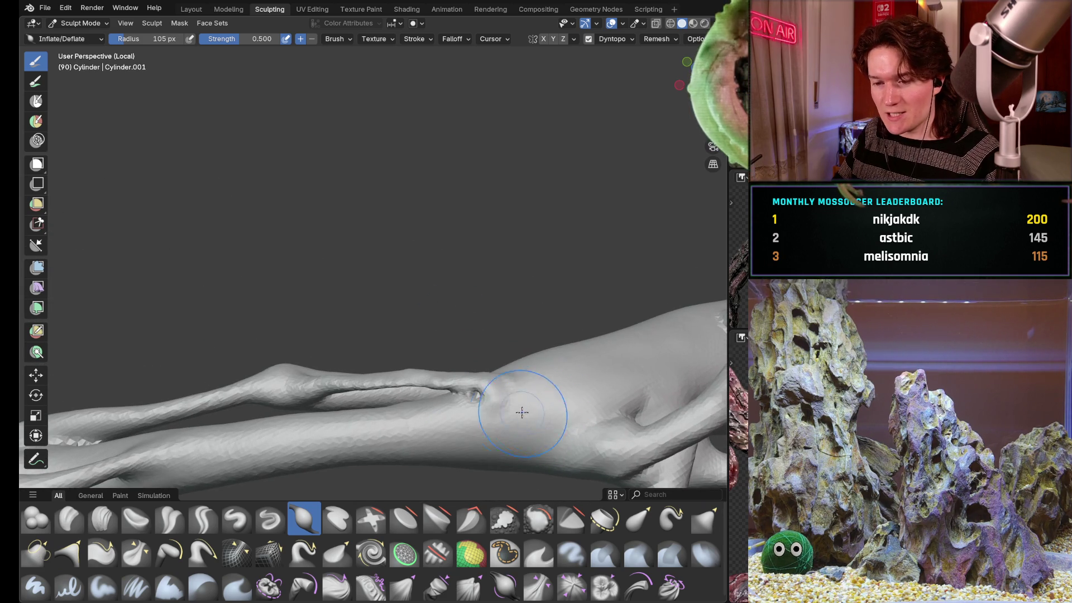
pyautogui.moveTo(502, 361)
pyautogui.mouseDown(button='middle')
pyautogui.moveTo(479, 441)
pyautogui.moveTo(467, 395)
pyautogui.moveTo(519, 391)
pyautogui.moveTo(573, 351)
pyautogui.mouseUp(button='middle')
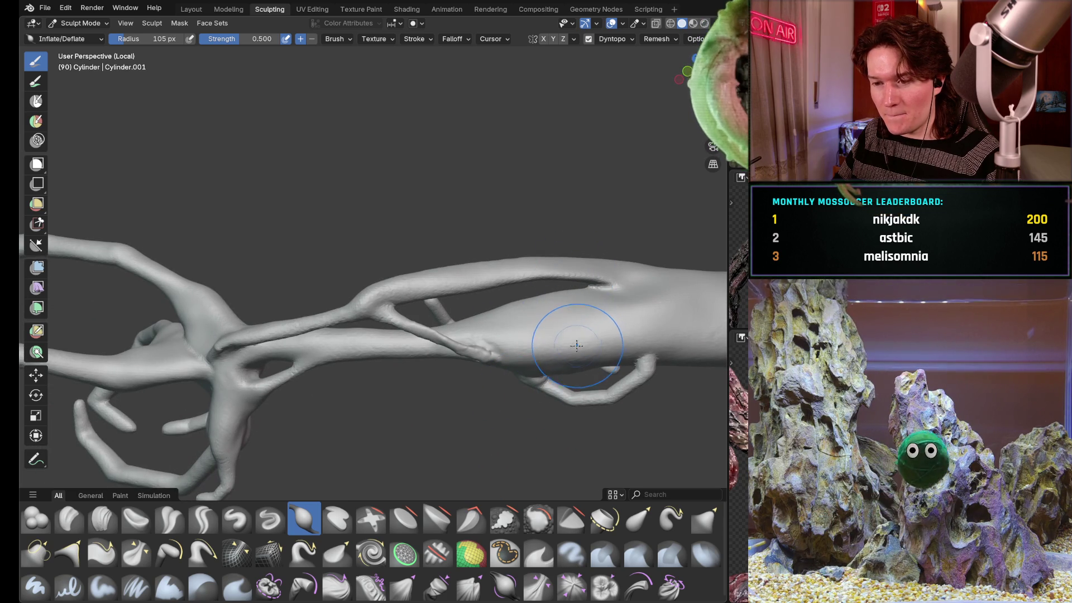
pyautogui.moveTo(586, 307); pyautogui.dragTo(578, 326, button='middle')
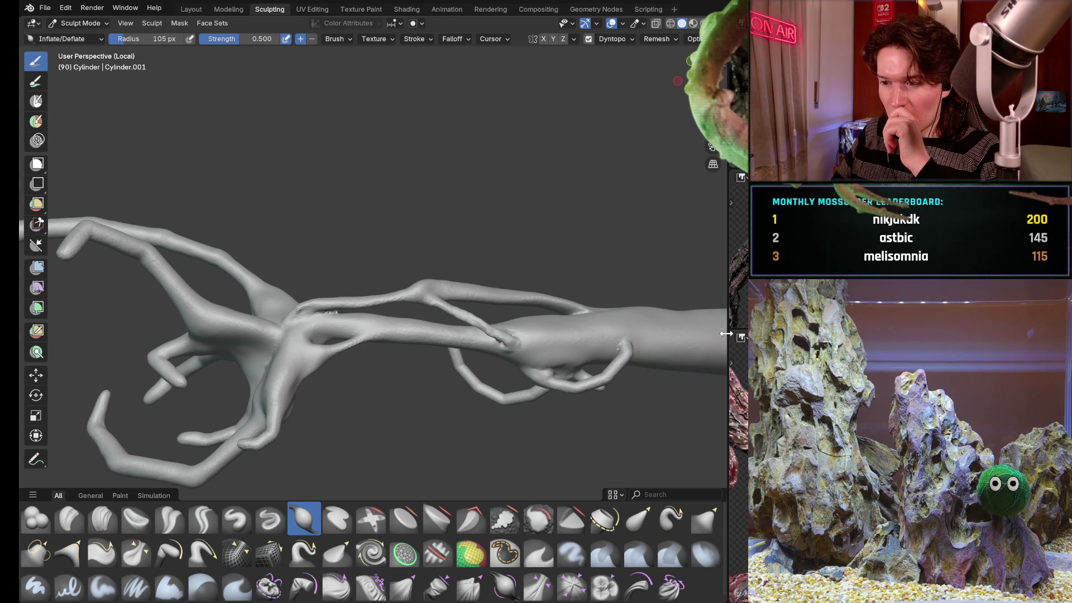
pyautogui.moveTo(725, 332); pyautogui.dragTo(323, 332)
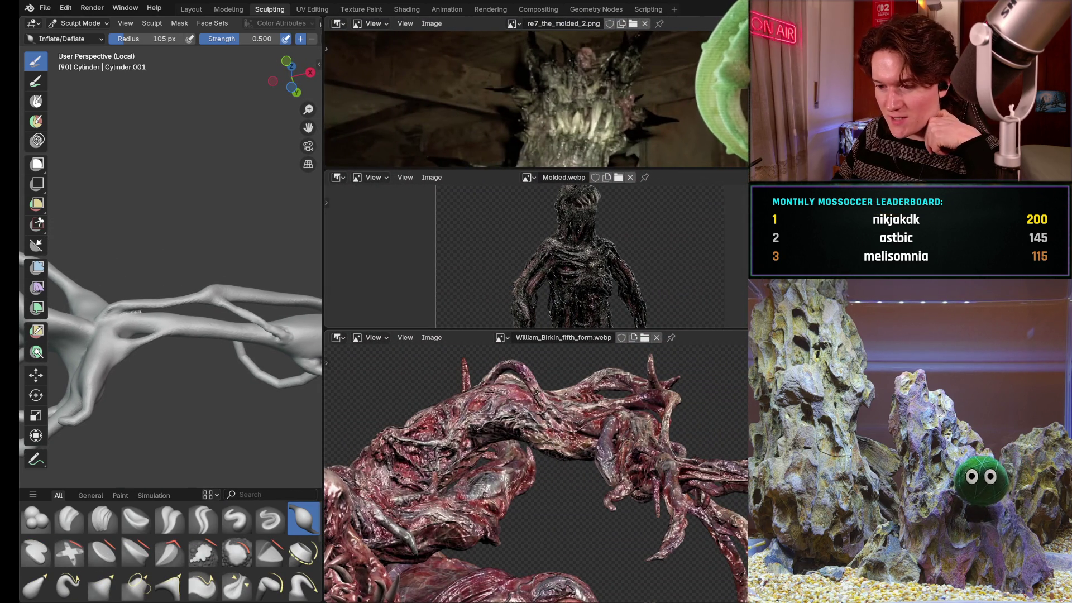
# - Enlarge the Molded and William_Birkin_fifth_form reference image areas
pyautogui.moveTo(536, 502); pyautogui.dragTo(519, 424, button='middle')
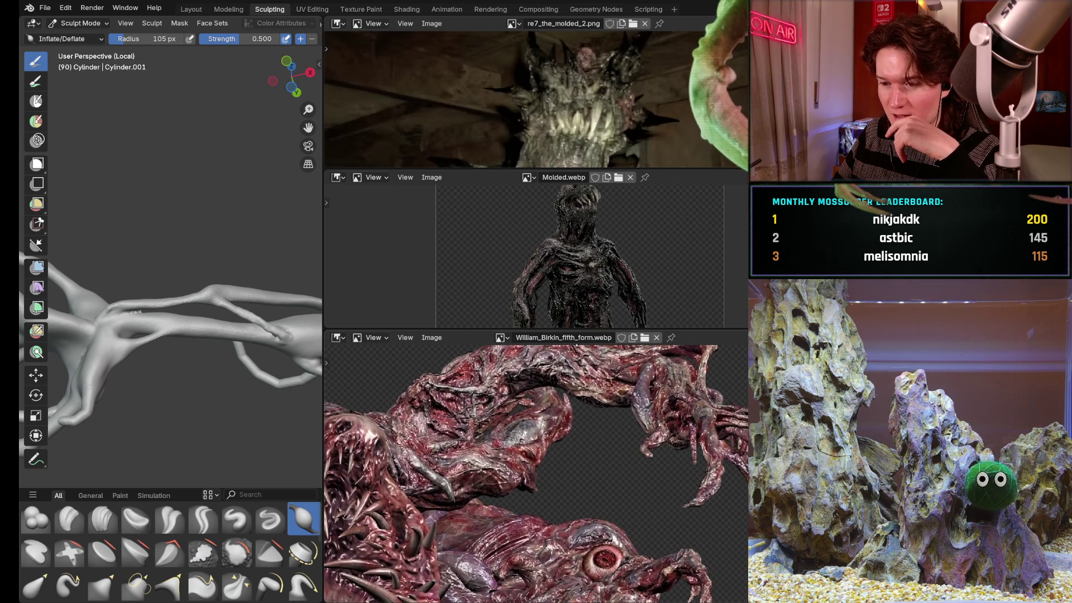
pyautogui.click(607, 323)
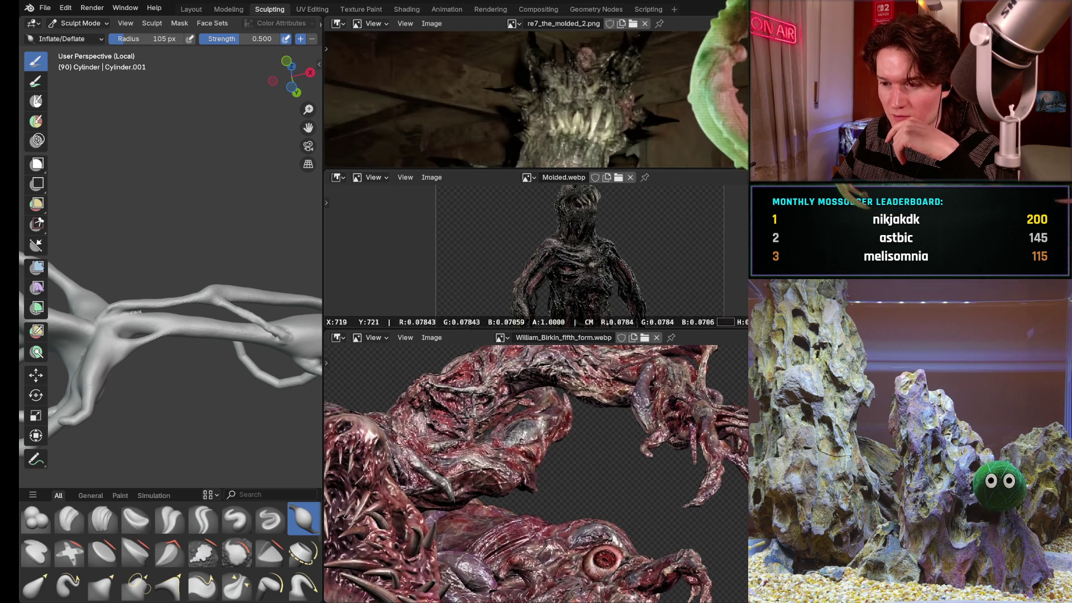
pyautogui.moveTo(603, 329); pyautogui.dragTo(603, 256)
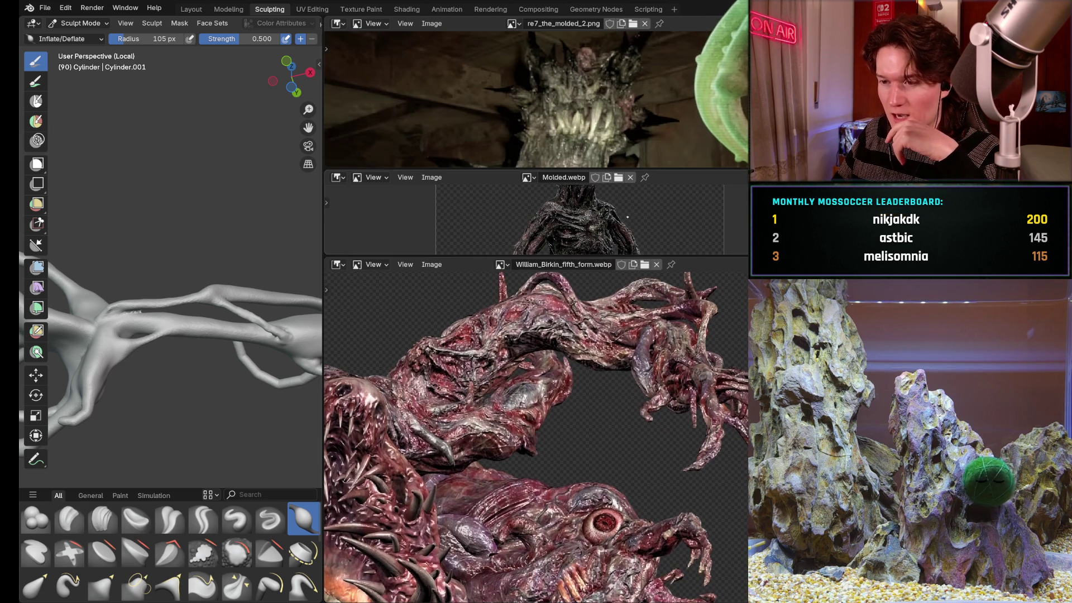
pyautogui.moveTo(709, 168); pyautogui.dragTo(709, 134)
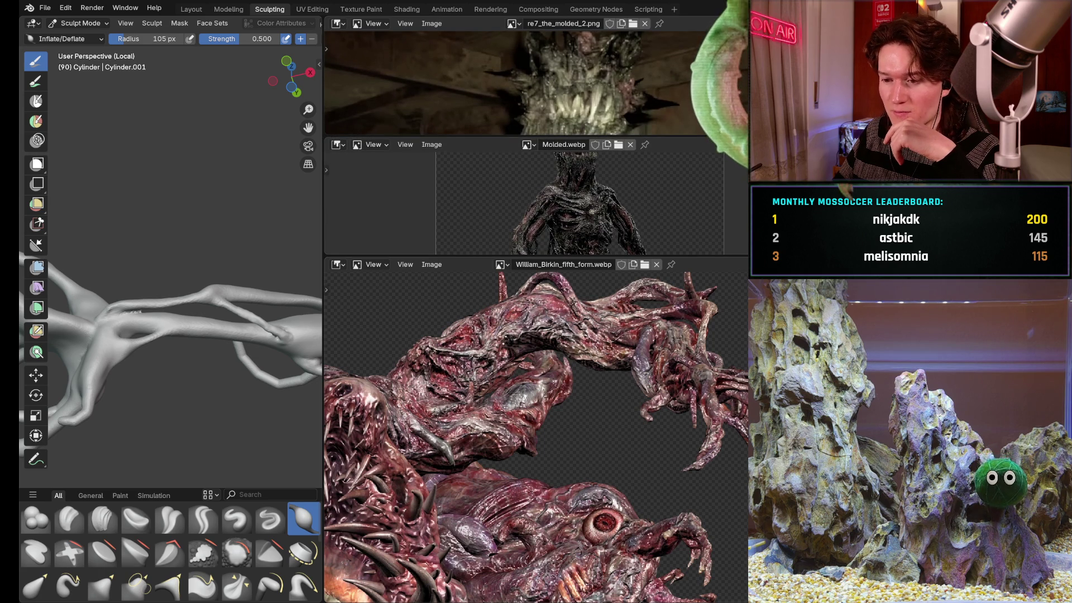
# - Pan the creature reference to study its eye and head, then return to the tendril mass
pyautogui.moveTo(468, 365)
pyautogui.mouseDown(button='middle')
pyautogui.moveTo(500, 375)
pyautogui.moveTo(463, 412)
pyautogui.moveTo(461, 318)
pyautogui.mouseUp(button='middle')
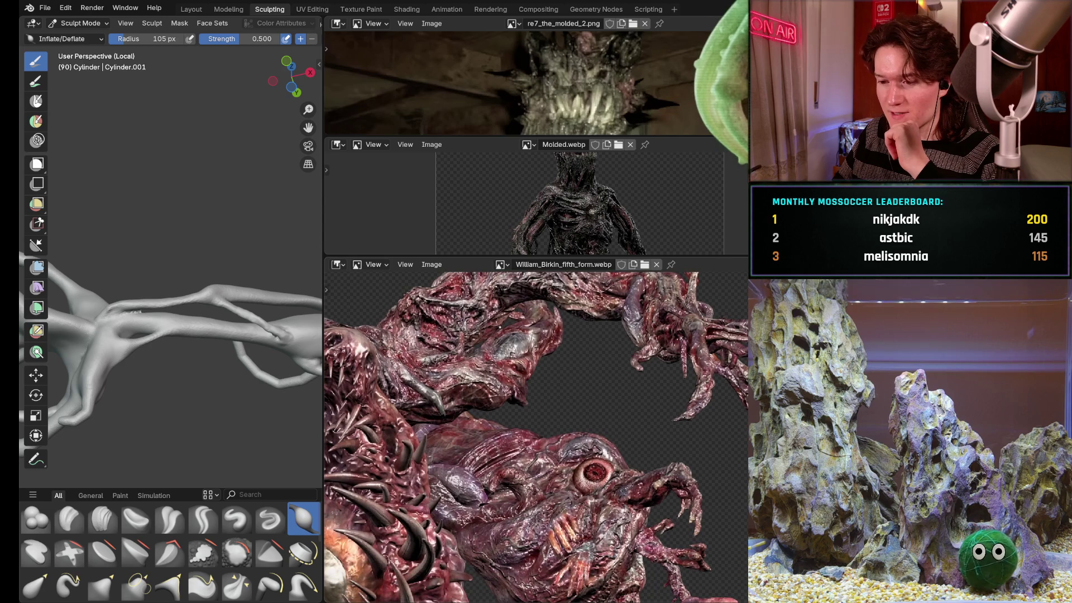
pyautogui.moveTo(513, 408)
pyautogui.mouseDown(button='middle')
pyautogui.moveTo(545, 382)
pyautogui.moveTo(552, 331)
pyautogui.moveTo(544, 412)
pyautogui.moveTo(513, 476)
pyautogui.mouseUp(button='middle')
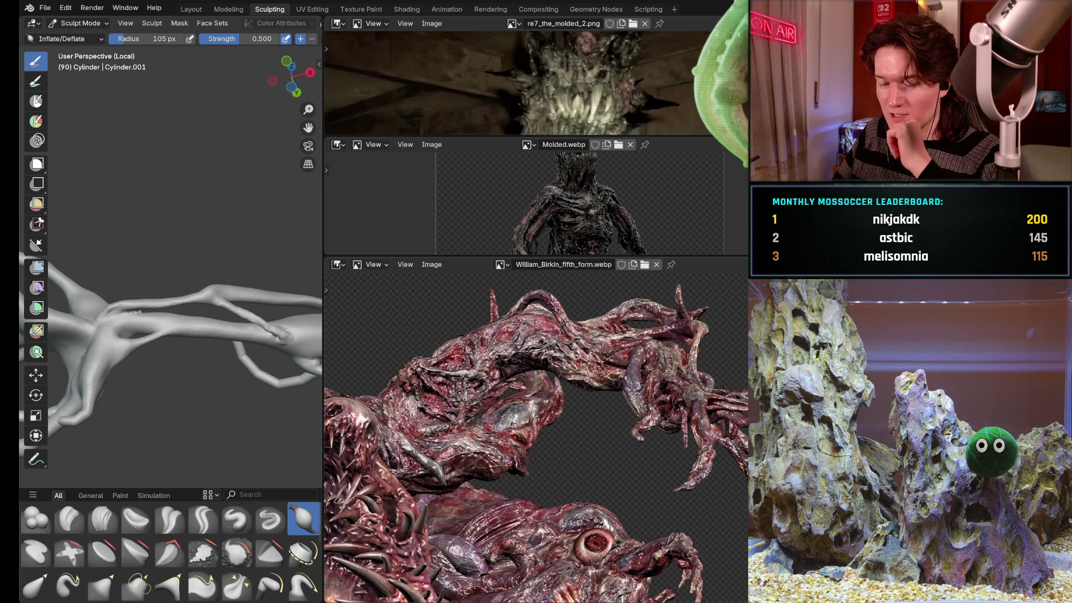
pyautogui.moveTo(513, 476); pyautogui.dragTo(480, 510, button='middle')
pyautogui.moveTo(553, 394)
pyautogui.mouseDown(button='middle')
pyautogui.moveTo(555, 344)
pyautogui.moveTo(651, 382)
pyautogui.moveTo(615, 342)
pyautogui.moveTo(613, 318)
pyautogui.mouseUp(button='middle')
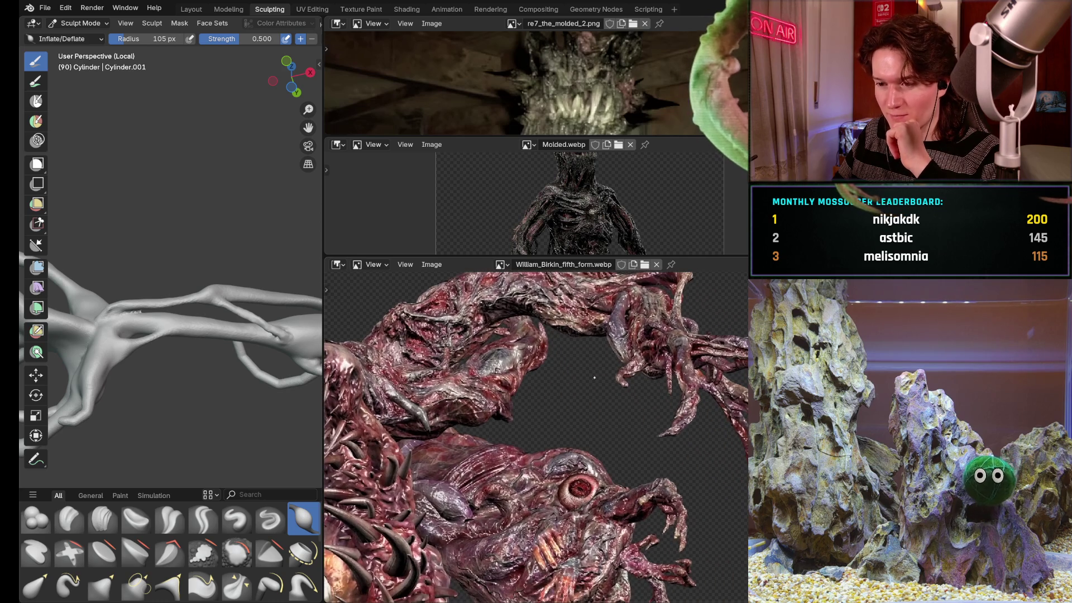
pyautogui.moveTo(582, 424)
pyautogui.mouseDown(button='middle')
pyautogui.moveTo(549, 389)
pyautogui.moveTo(572, 296)
pyautogui.mouseUp(button='middle')
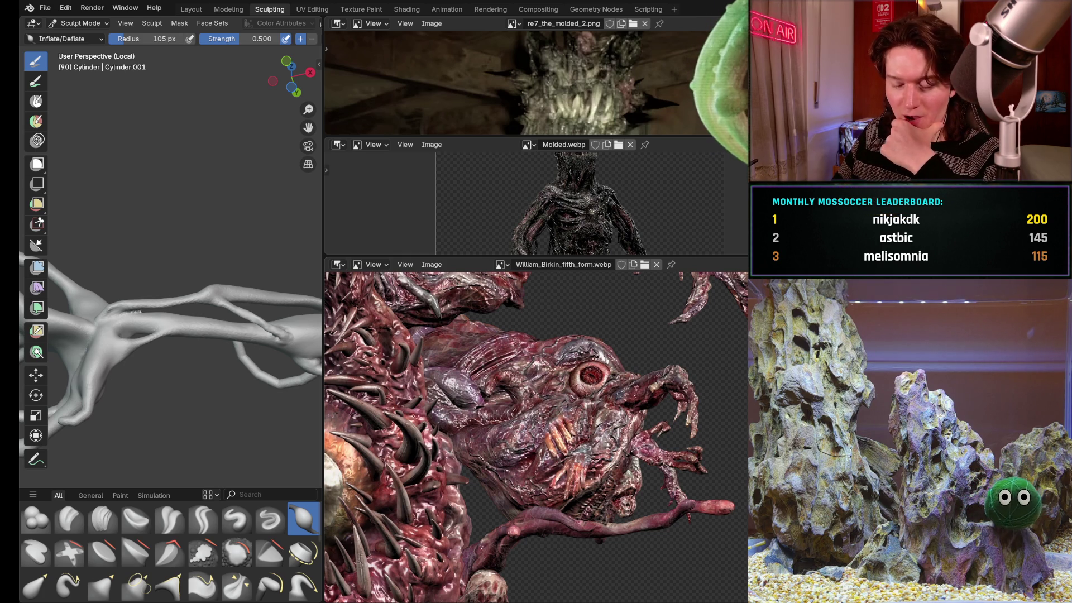
pyautogui.moveTo(602, 333)
pyautogui.mouseDown(button='middle')
pyautogui.moveTo(634, 402)
pyautogui.moveTo(595, 477)
pyautogui.mouseUp(button='middle')
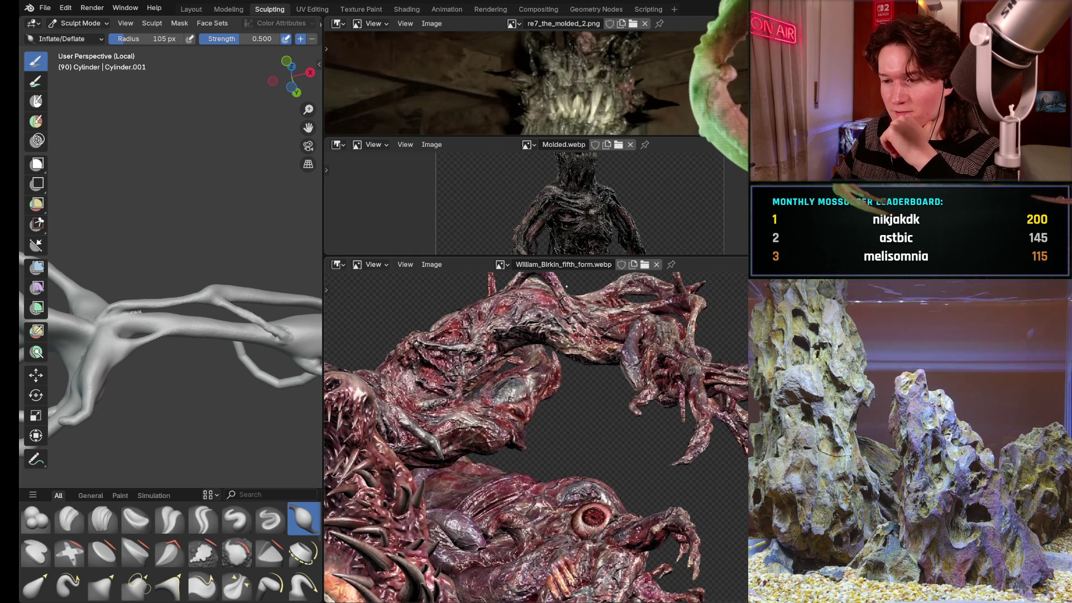
pyautogui.moveTo(567, 285); pyautogui.dragTo(582, 338, button='middle')
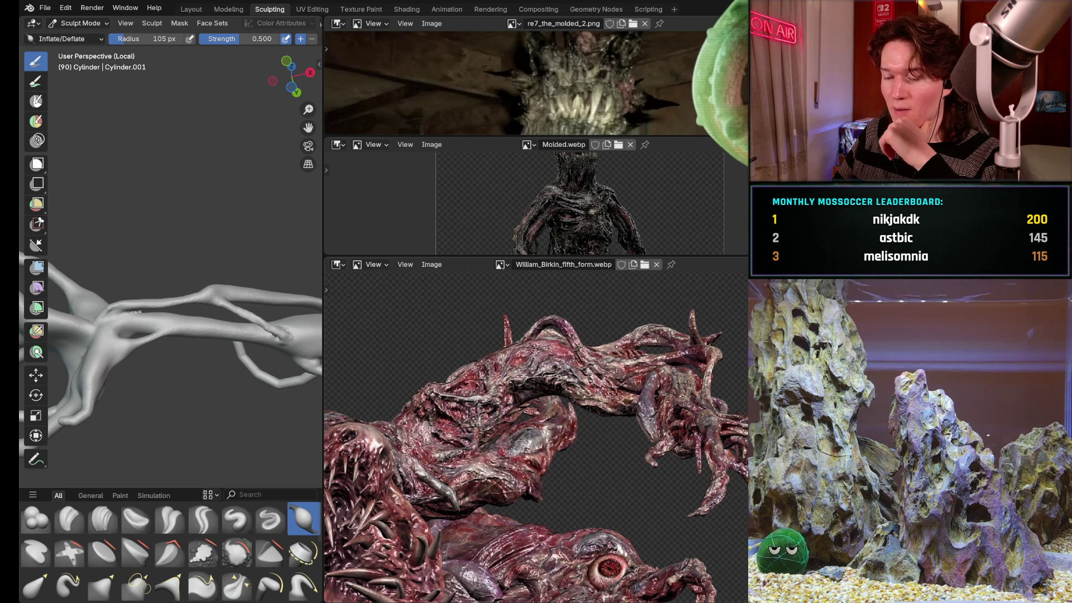
# - Zoom out and pan across the reference's tendril arch and body
pyautogui.scroll(-2, 537, 442)
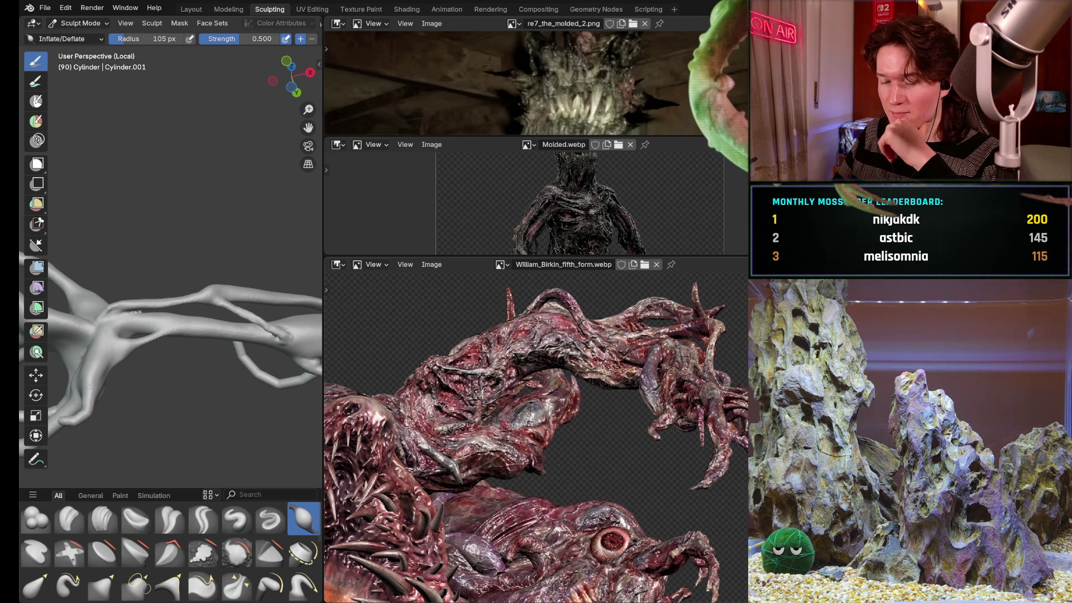
pyautogui.moveTo(410, 515); pyautogui.dragTo(476, 391, button='middle')
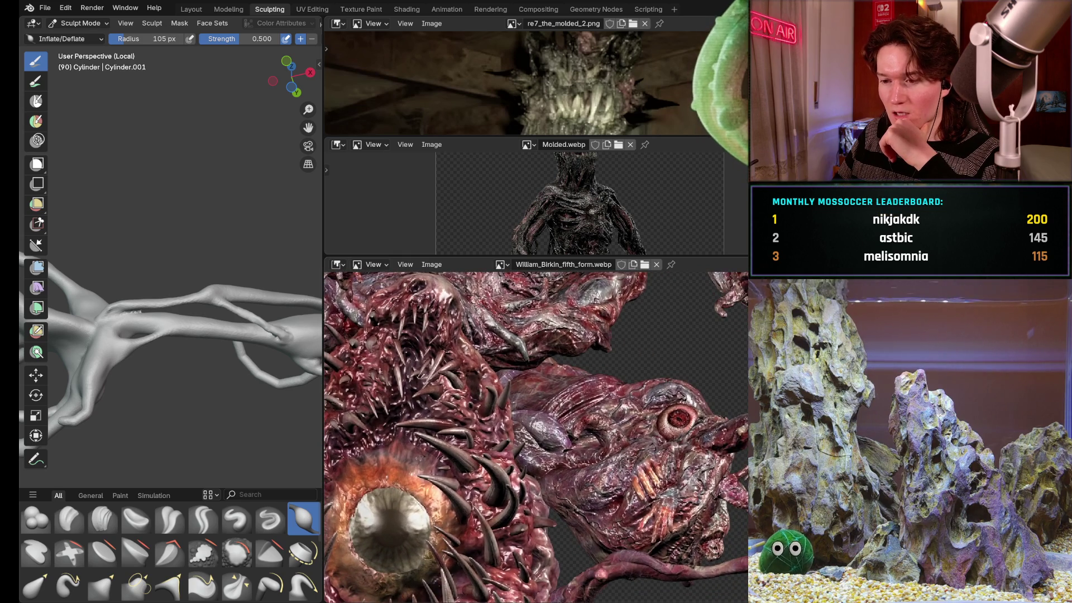
pyautogui.scroll(-4, 598, 322)
pyautogui.moveTo(598, 322)
pyautogui.mouseDown(button='middle')
pyautogui.moveTo(596, 375)
pyautogui.moveTo(639, 340)
pyautogui.mouseUp(button='middle')
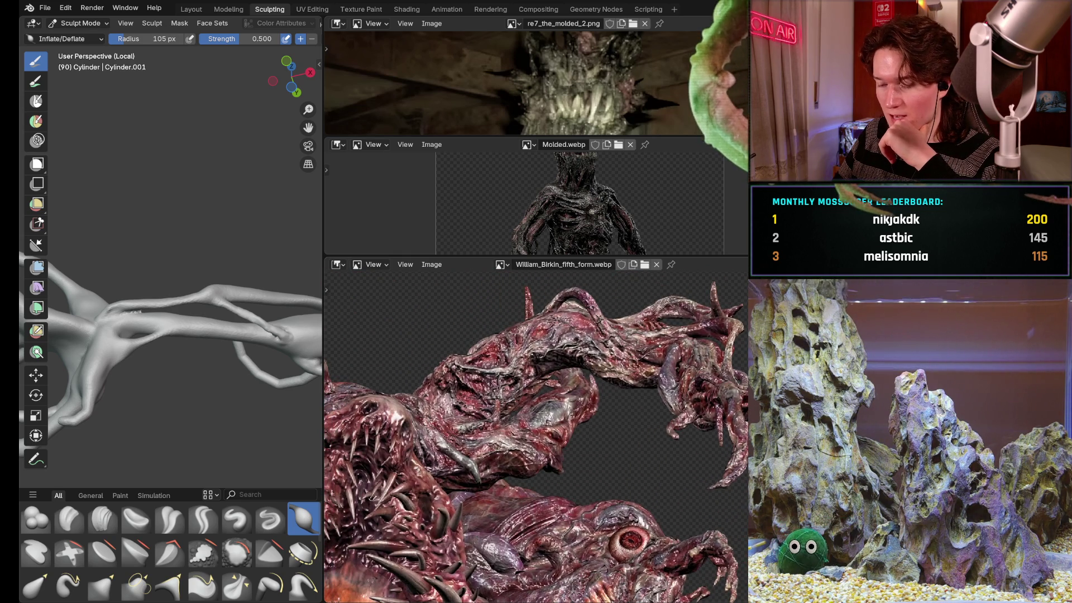
pyautogui.moveTo(639, 391)
pyautogui.mouseDown(button='middle')
pyautogui.moveTo(611, 397)
pyautogui.moveTo(558, 383)
pyautogui.mouseUp(button='middle')
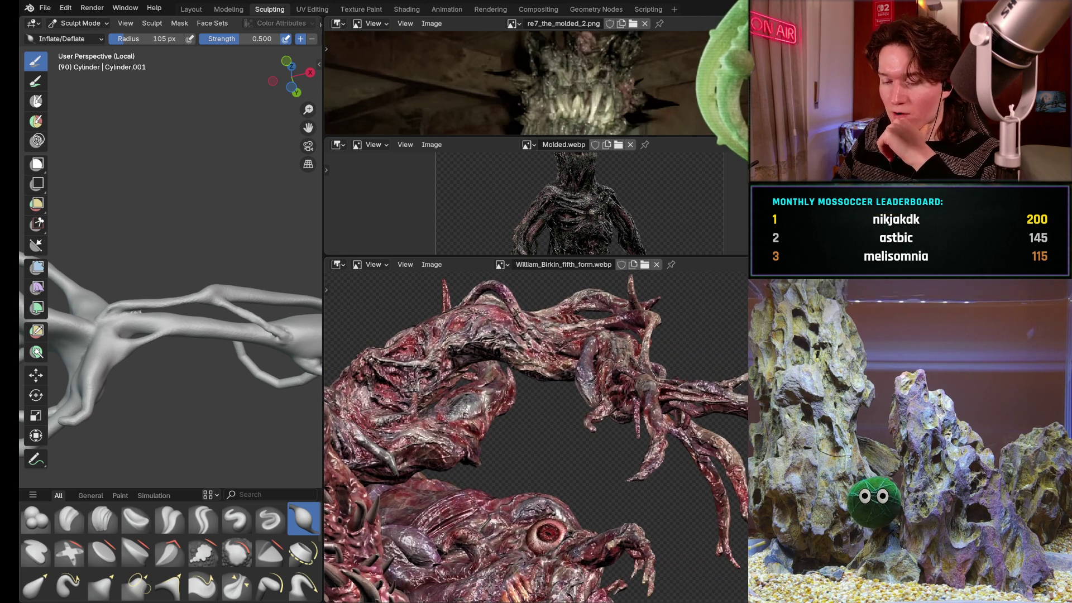
pyautogui.moveTo(539, 338)
pyautogui.mouseDown(button='middle')
pyautogui.moveTo(633, 345)
pyautogui.moveTo(580, 348)
pyautogui.mouseUp(button='middle')
# - Pan the reference up to the eye and head, then frame the toothed mouth
pyautogui.moveTo(599, 467)
pyautogui.mouseDown(button='middle')
pyautogui.moveTo(628, 274)
pyautogui.moveTo(610, 316)
pyautogui.moveTo(599, 263)
pyautogui.mouseUp(button='middle')
pyautogui.moveTo(584, 205)
pyautogui.mouseDown(button='middle')
pyautogui.moveTo(593, 380)
pyautogui.moveTo(656, 440)
pyautogui.mouseUp(button='middle')
pyautogui.moveTo(571, 376)
pyautogui.mouseDown(button='middle')
pyautogui.moveTo(545, 385)
pyautogui.moveTo(486, 344)
pyautogui.moveTo(599, 334)
pyautogui.moveTo(558, 357)
pyautogui.moveTo(579, 326)
pyautogui.moveTo(568, 329)
pyautogui.mouseUp(button='middle')
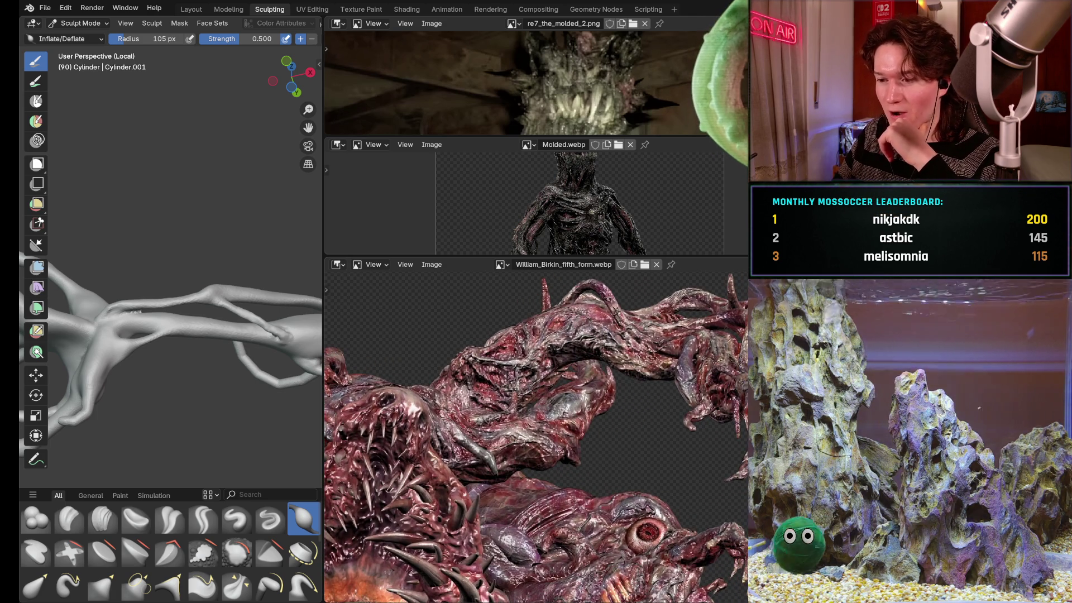
pyautogui.moveTo(637, 381)
pyautogui.mouseDown(button='middle')
pyautogui.moveTo(604, 332)
pyautogui.moveTo(654, 338)
pyautogui.mouseUp(button='middle')
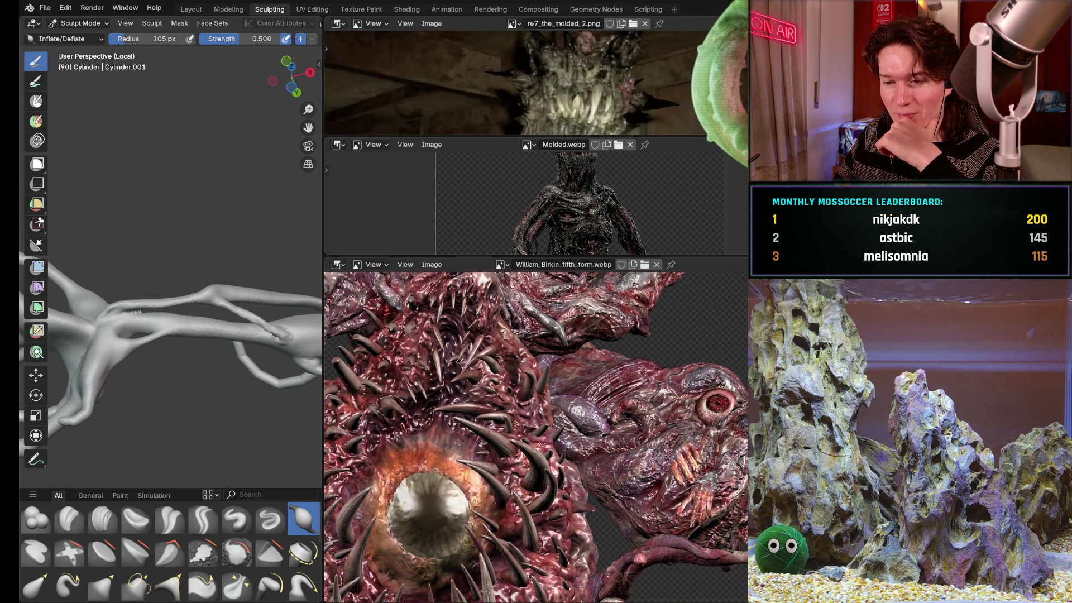
pyautogui.moveTo(609, 424)
pyautogui.mouseDown(button='middle')
pyautogui.moveTo(528, 402)
pyautogui.moveTo(503, 455)
pyautogui.moveTo(556, 483)
pyautogui.mouseUp(button='middle')
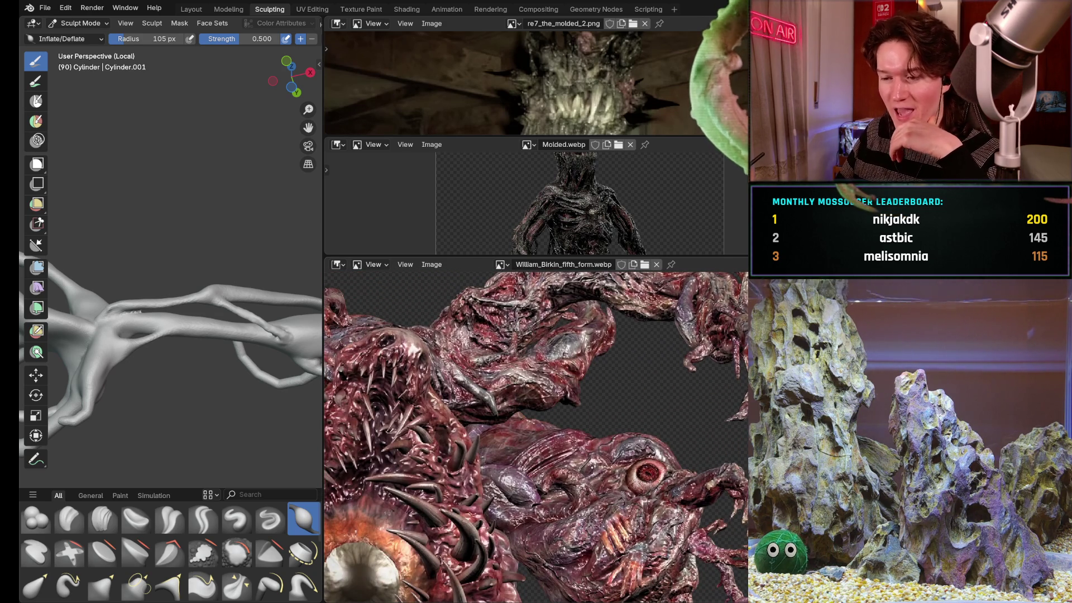
pyautogui.moveTo(631, 366)
pyautogui.mouseDown(button='middle')
pyautogui.moveTo(471, 405)
pyautogui.moveTo(595, 445)
pyautogui.mouseUp(button='middle')
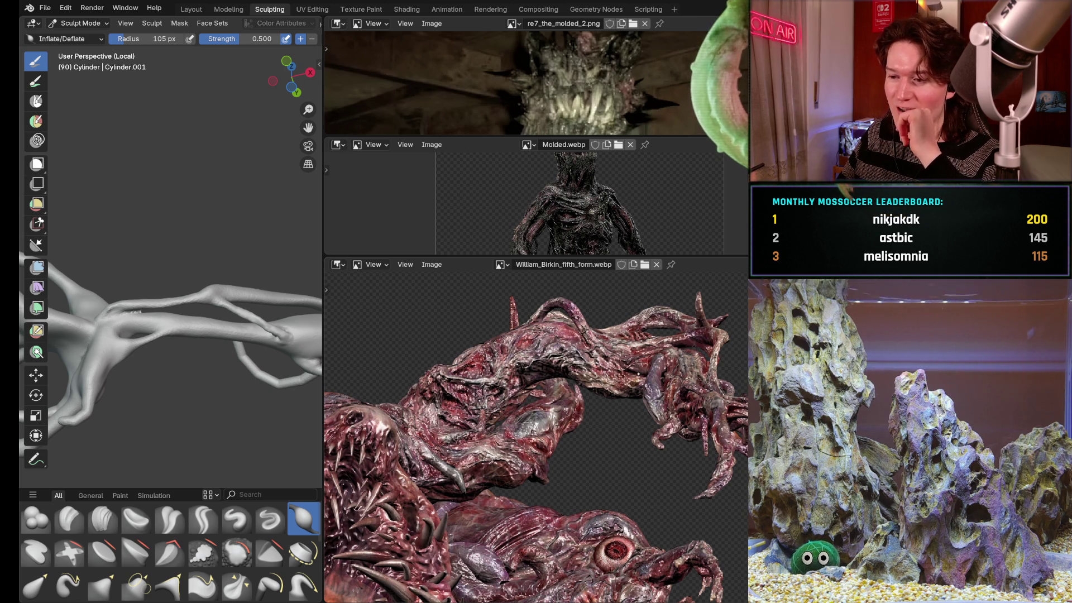
pyautogui.moveTo(620, 379)
pyautogui.mouseDown(button='middle')
pyautogui.moveTo(580, 366)
pyautogui.moveTo(682, 431)
pyautogui.moveTo(569, 453)
pyautogui.moveTo(657, 464)
pyautogui.moveTo(653, 507)
pyautogui.moveTo(650, 444)
pyautogui.moveTo(617, 481)
pyautogui.mouseUp(button='middle')
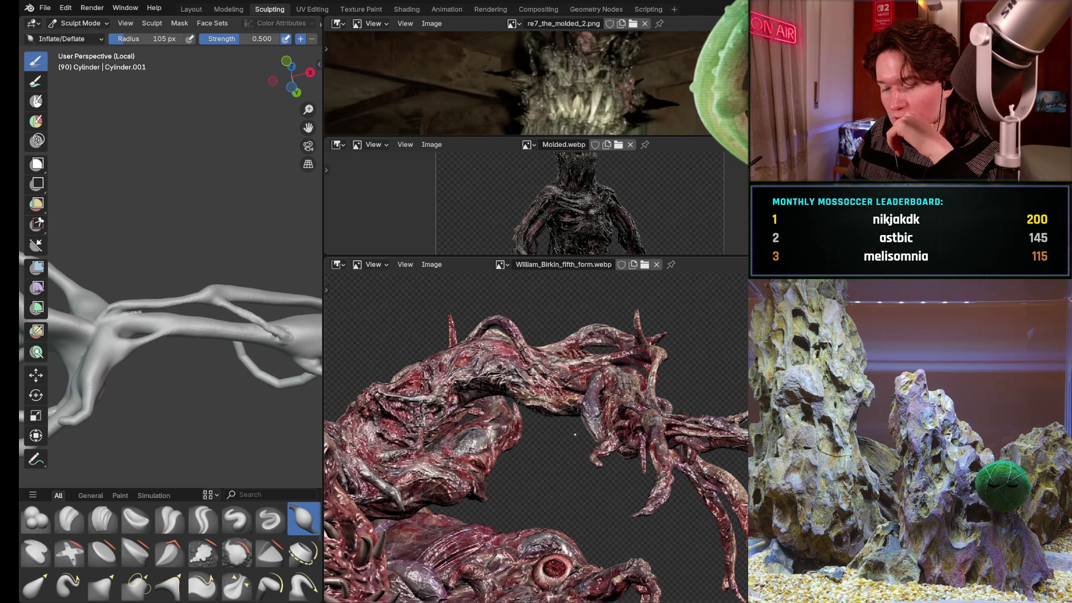
pyautogui.moveTo(519, 534); pyautogui.dragTo(519, 360, button='middle')
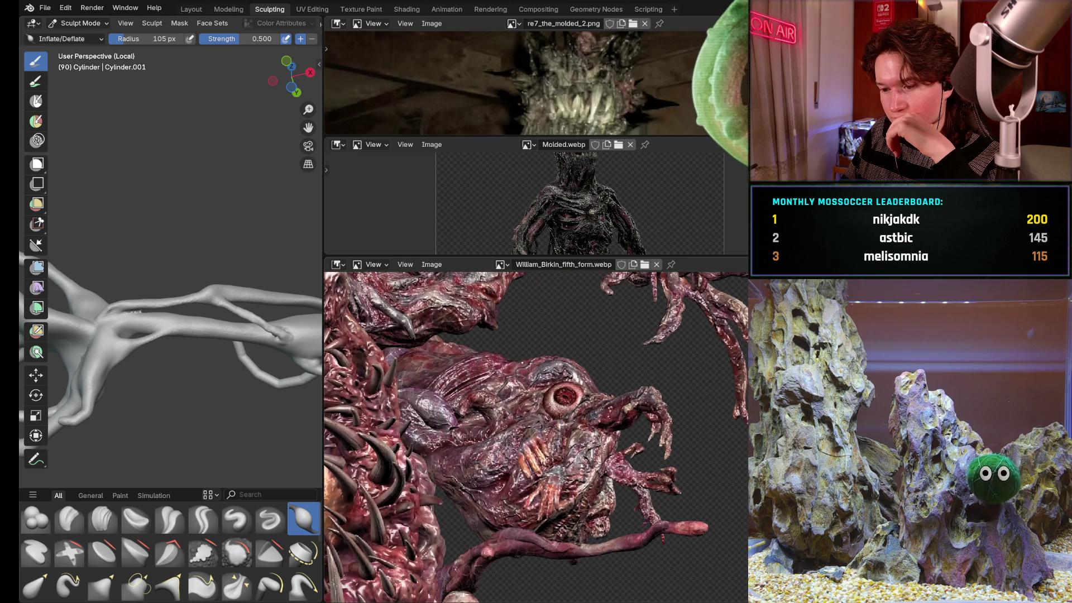
pyautogui.moveTo(536, 435); pyautogui.dragTo(508, 408, button='middle')
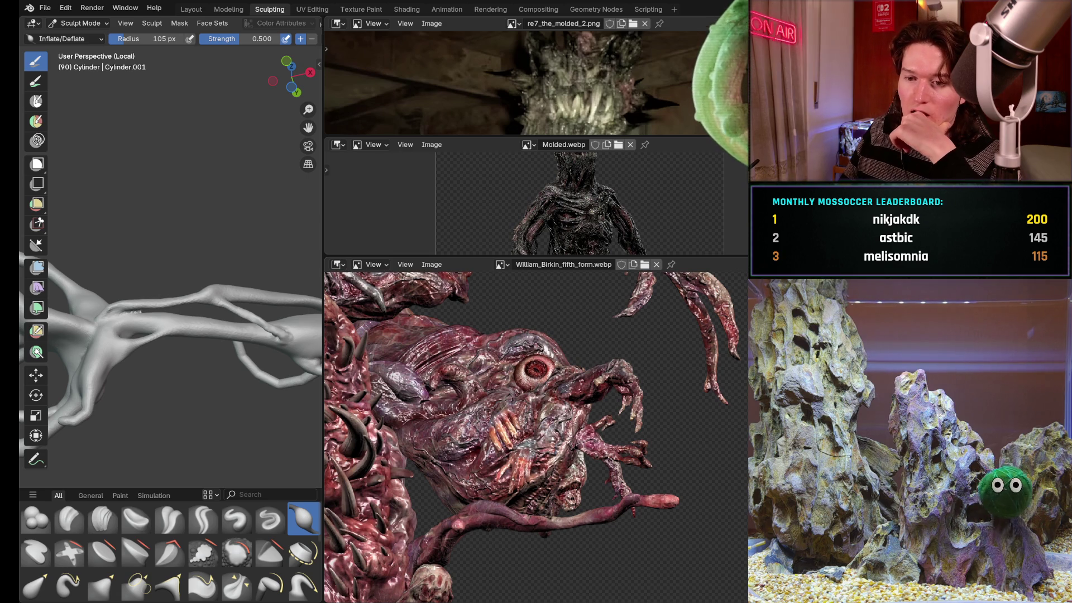
pyautogui.moveTo(564, 274)
pyautogui.mouseDown(button='middle')
pyautogui.moveTo(584, 394)
pyautogui.moveTo(529, 459)
pyautogui.moveTo(532, 430)
pyautogui.mouseUp(button='middle')
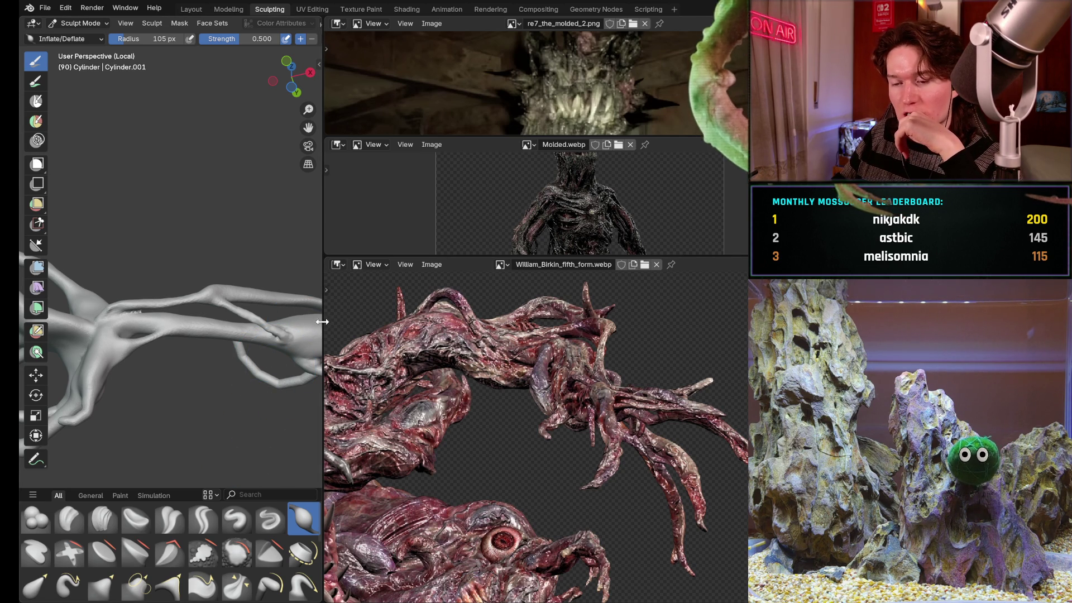
pyautogui.moveTo(323, 318); pyautogui.dragTo(621, 282)
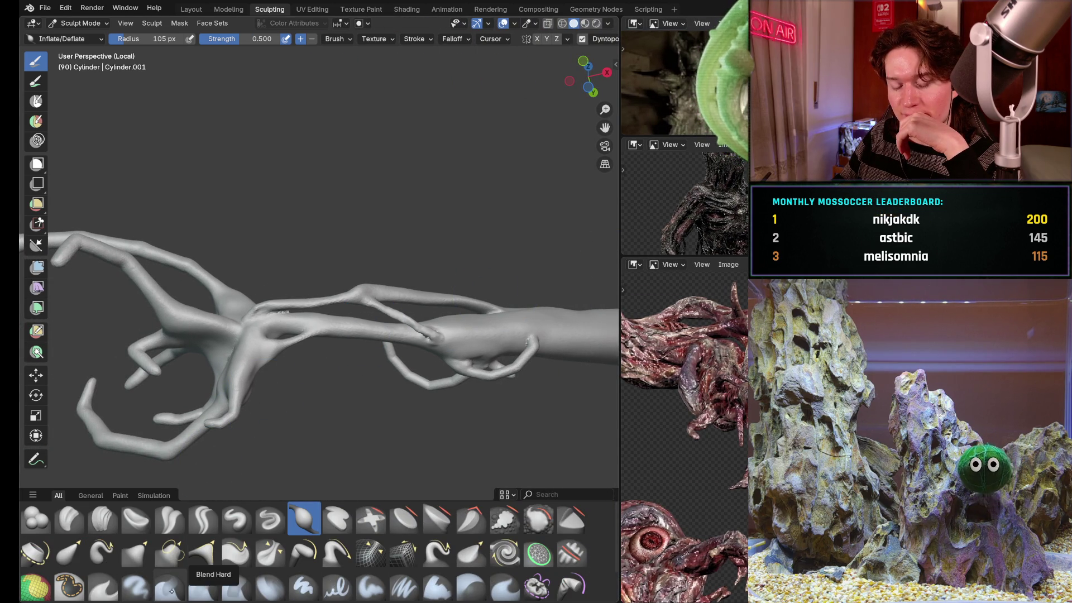
# - Switch to the Paint Hard brush, test a red stroke in the maximized view, and undo it
pyautogui.click(315, 587)
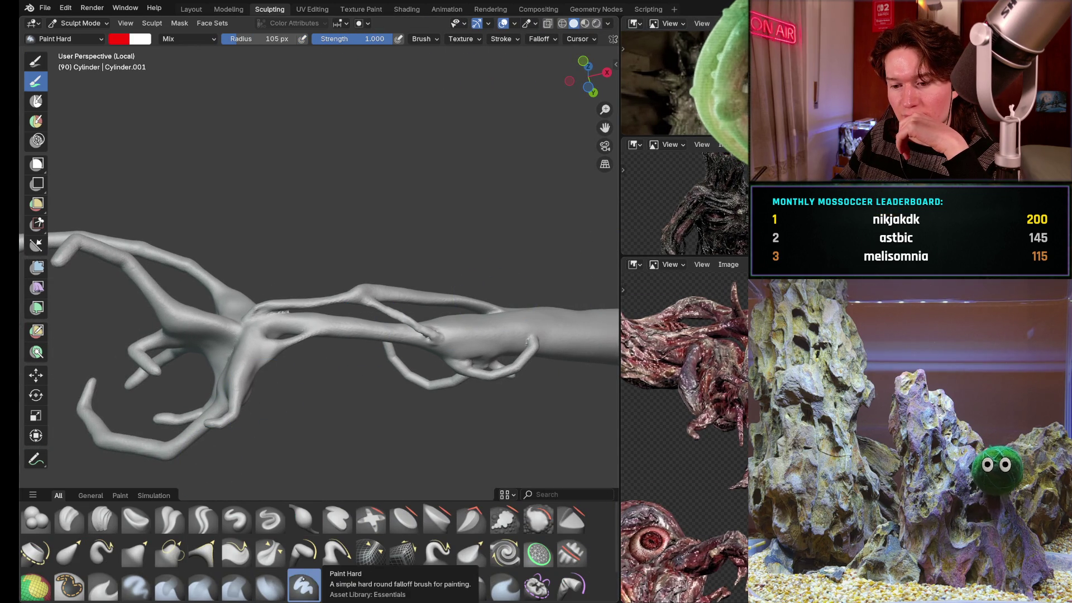
pyautogui.click(326, 427)
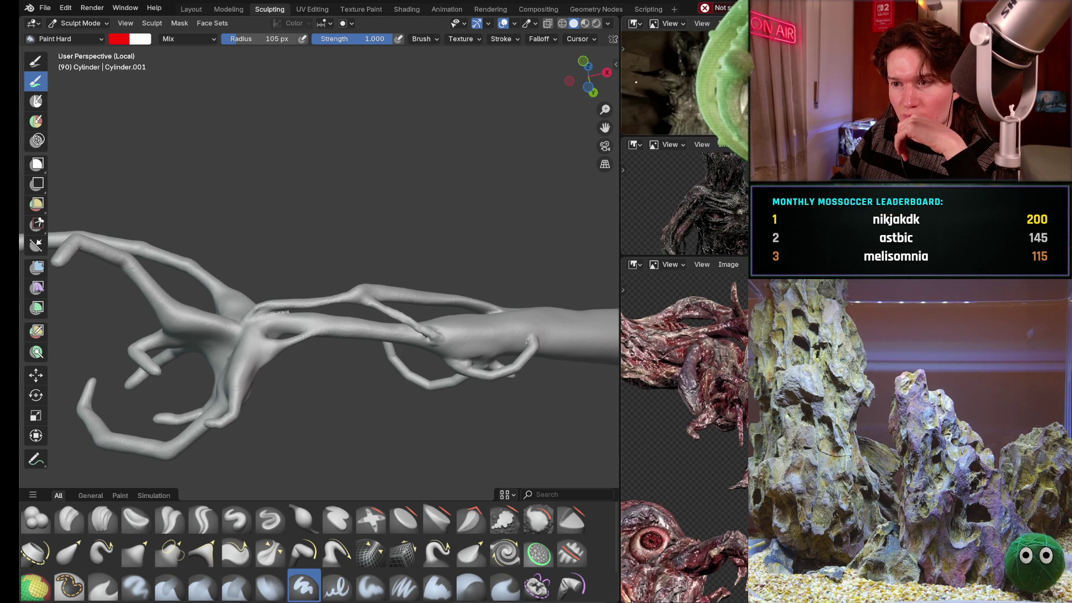
pyautogui.hotkey('ctrl', 'space')
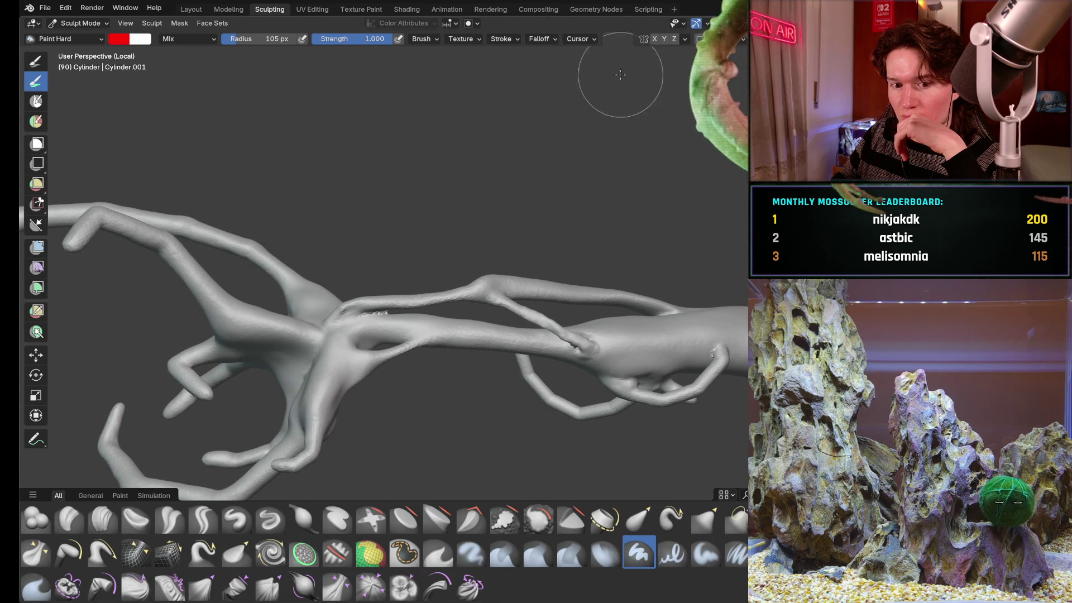
pyautogui.click(437, 319)
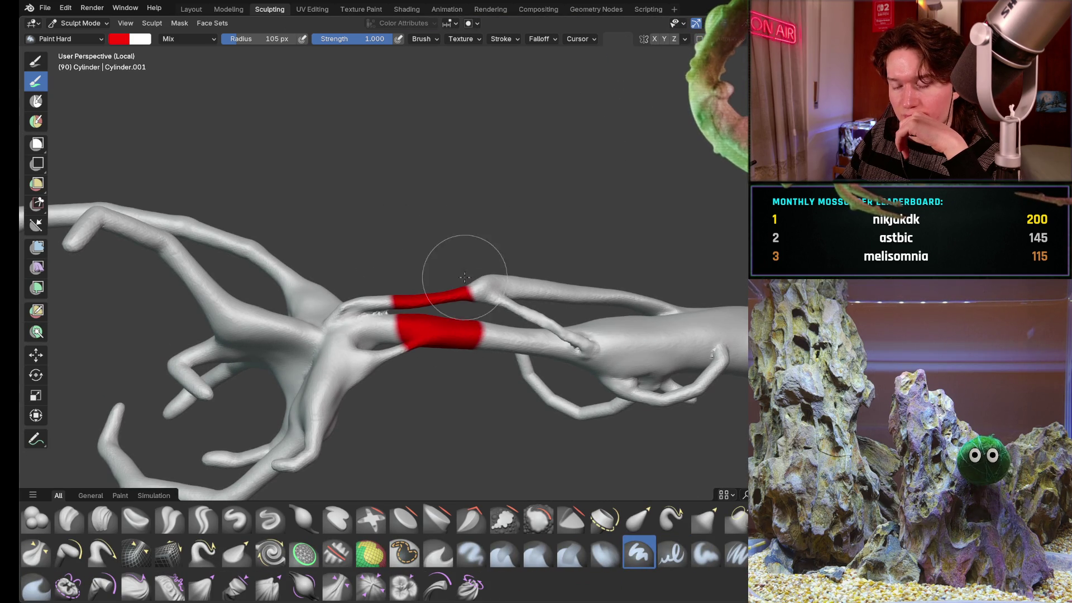
pyautogui.hotkey('ctrl', 'z')
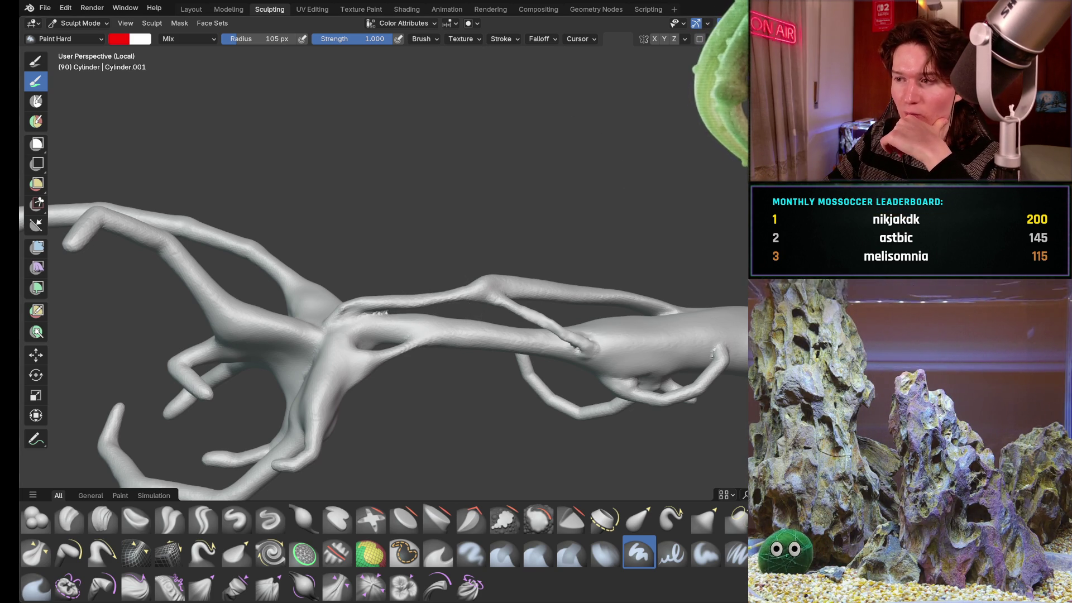
pyautogui.hotkey('ctrl', 'space')
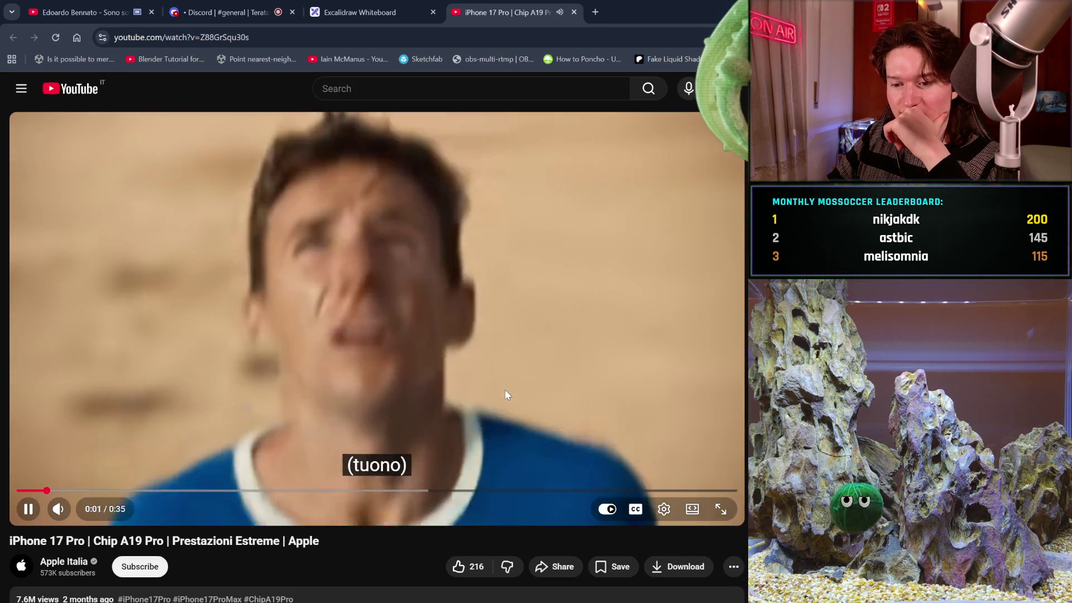
# - Pause the lyrics video and play the iPhone 17 Pro ad at 720p quality
pyautogui.click(439, 345)
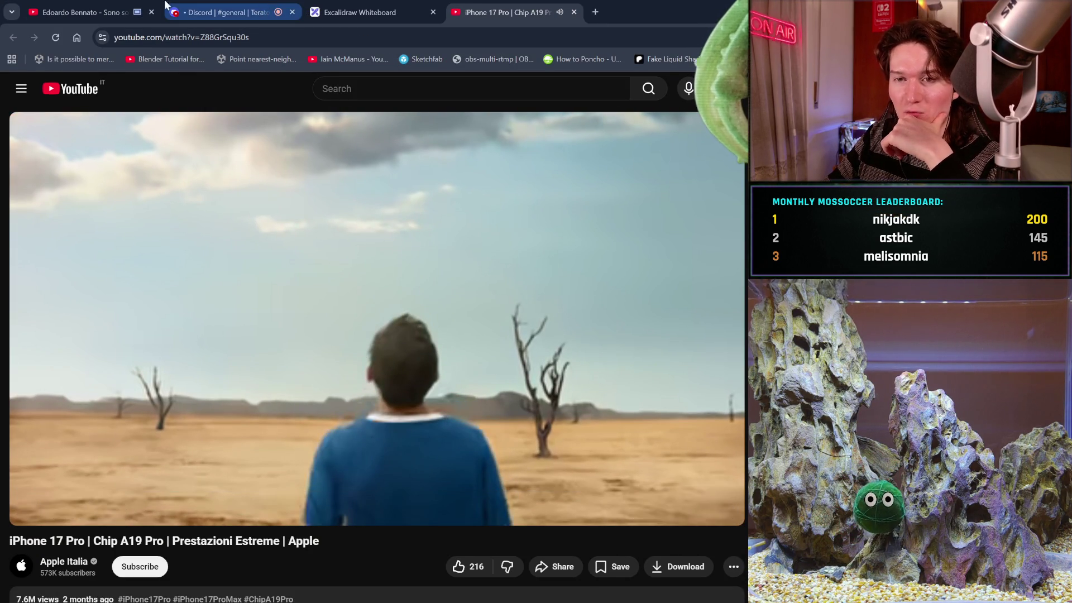
pyautogui.hotkey('ctrl', '1')
pyautogui.click(435, 358)
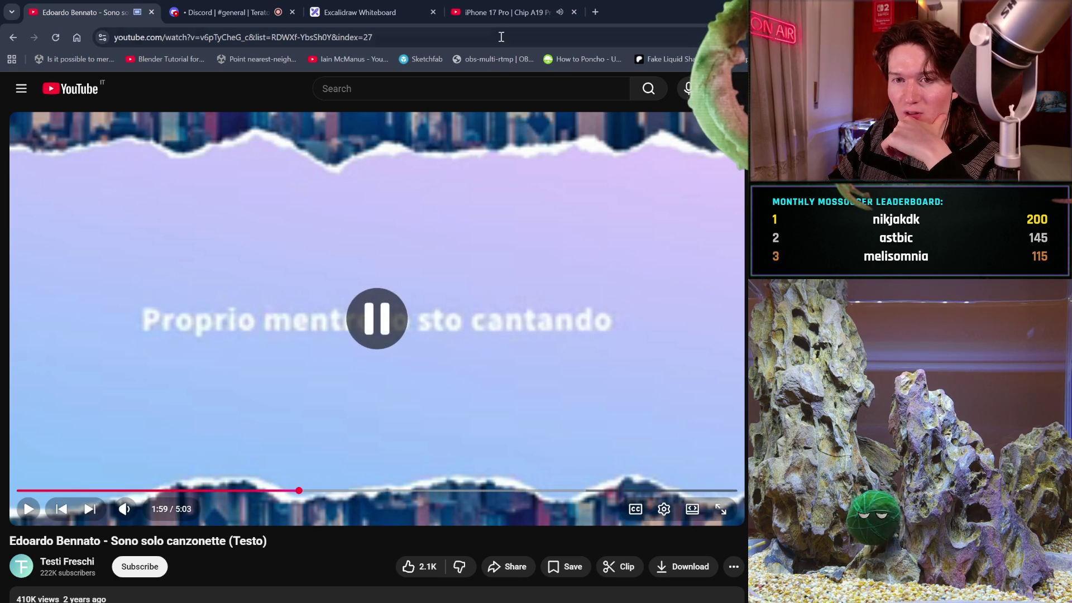
pyautogui.click(497, 12)
pyautogui.click(496, 375)
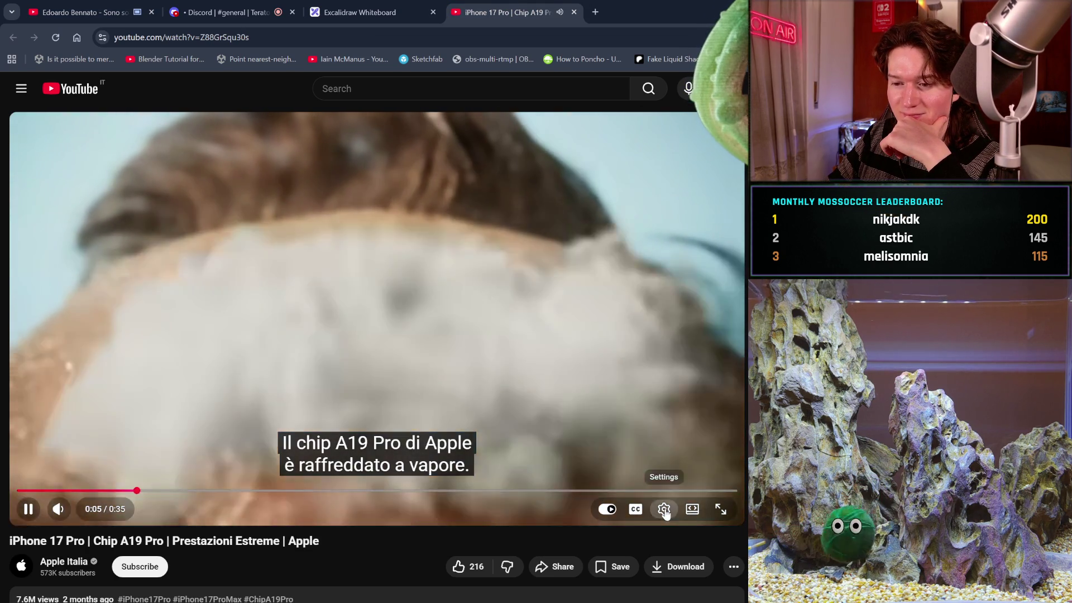
pyautogui.click(664, 509)
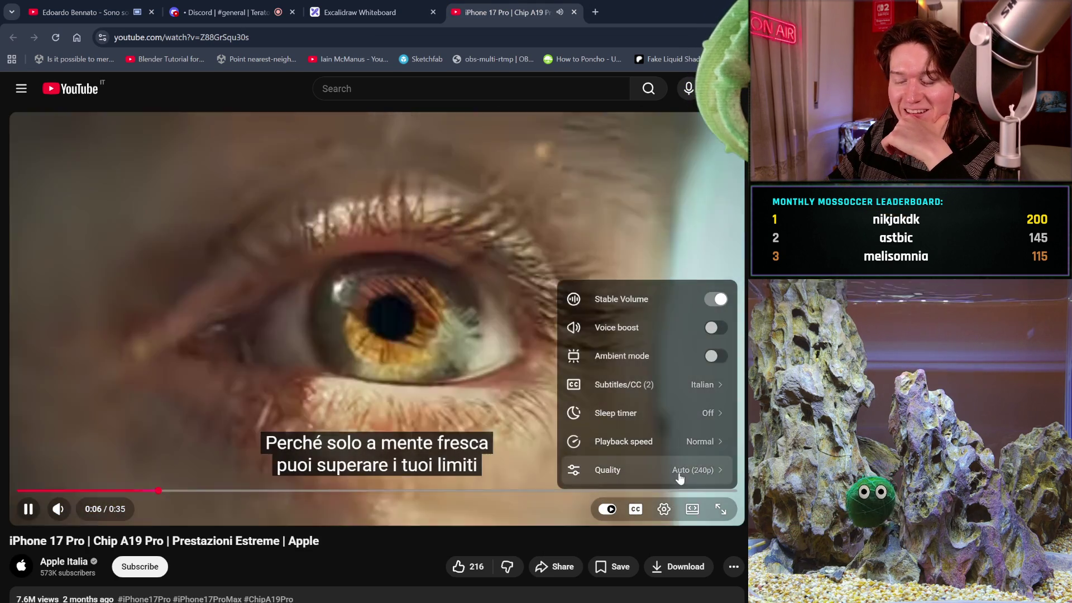
pyautogui.click(679, 472)
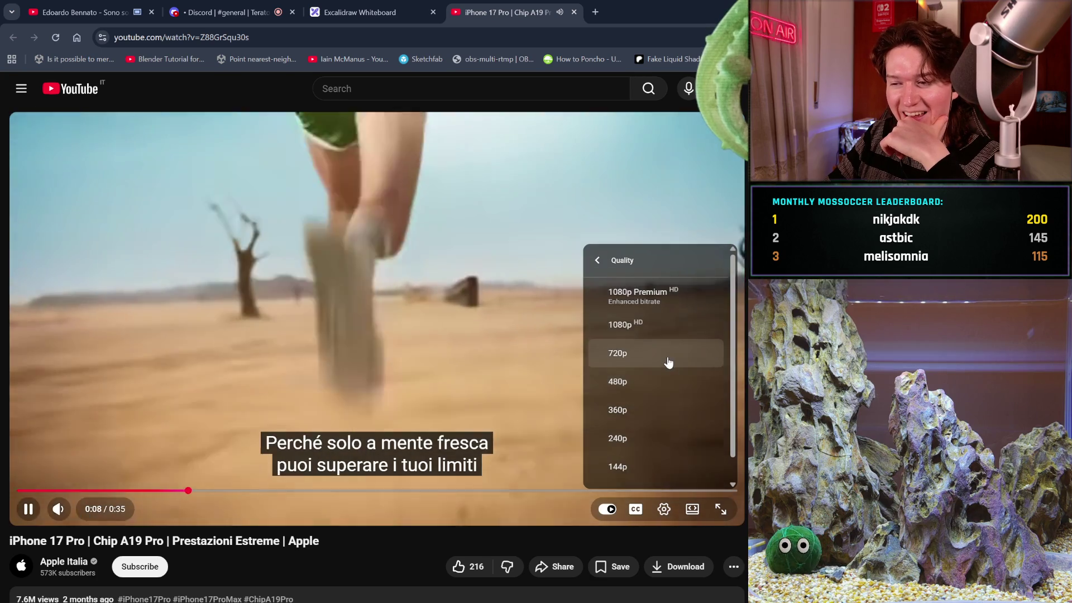
pyautogui.click(668, 356)
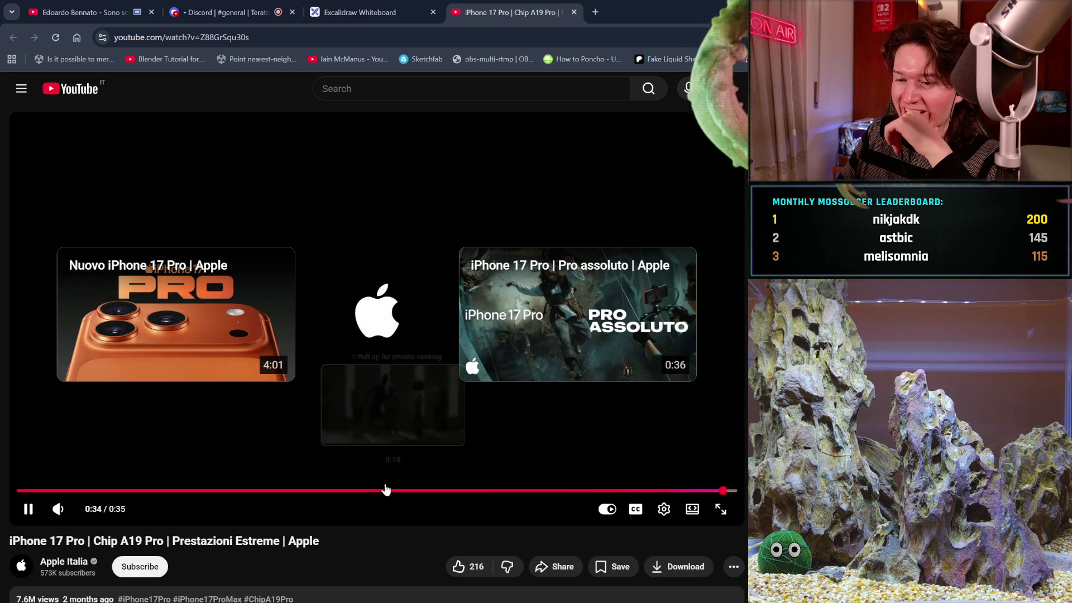
# - Rewind the ad to about 0:04, then 0:06, replaying it and pausing at 0:24
pyautogui.moveTo(353, 491); pyautogui.dragTo(106, 490)
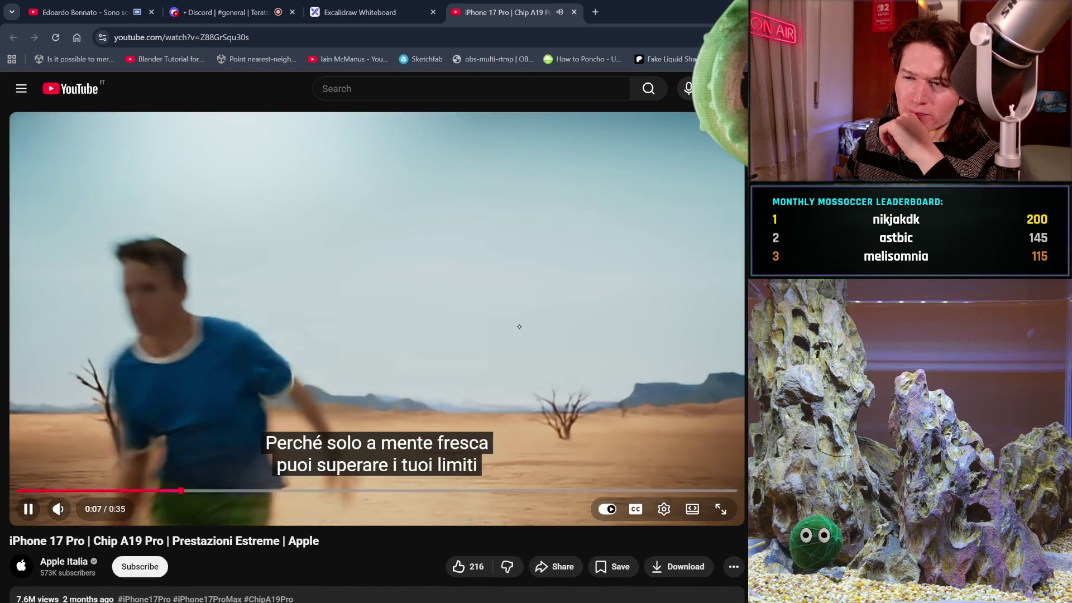
pyautogui.click(406, 383)
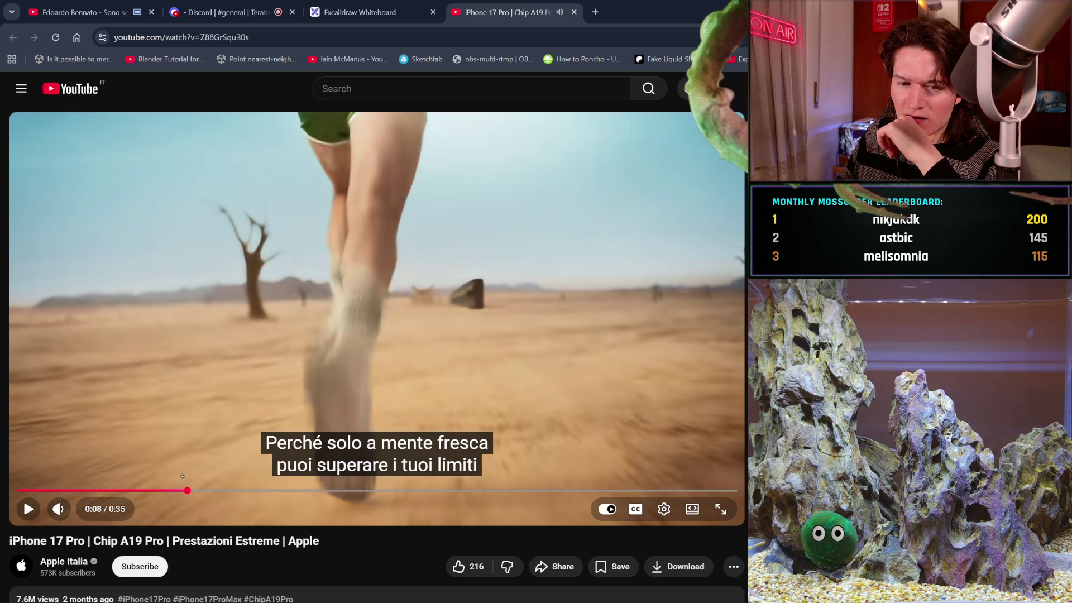
pyautogui.moveTo(187, 491); pyautogui.dragTo(50, 490)
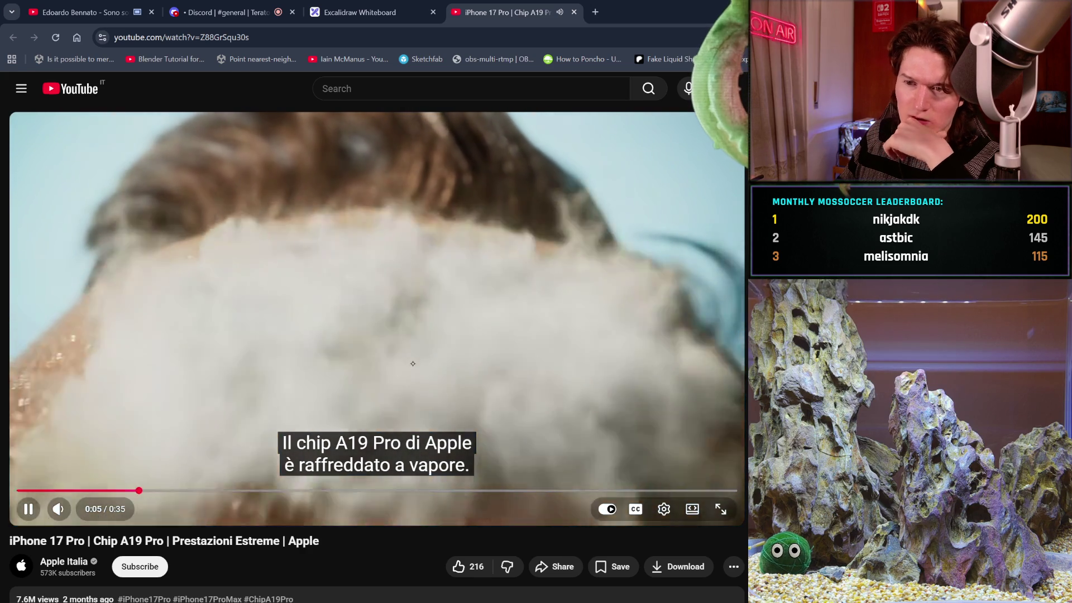
pyautogui.click(441, 352)
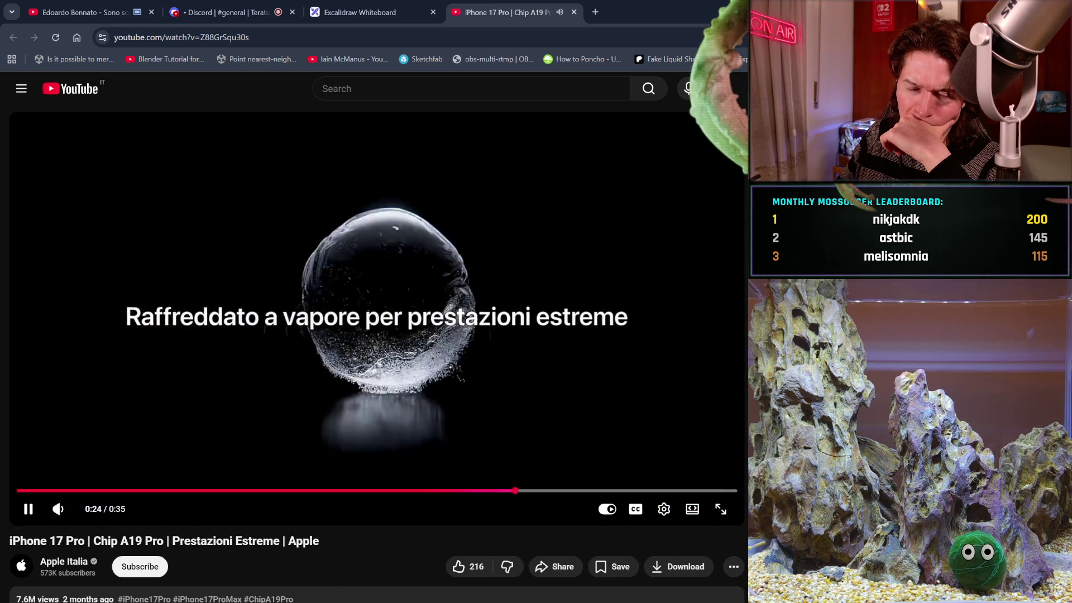
pyautogui.click(451, 366)
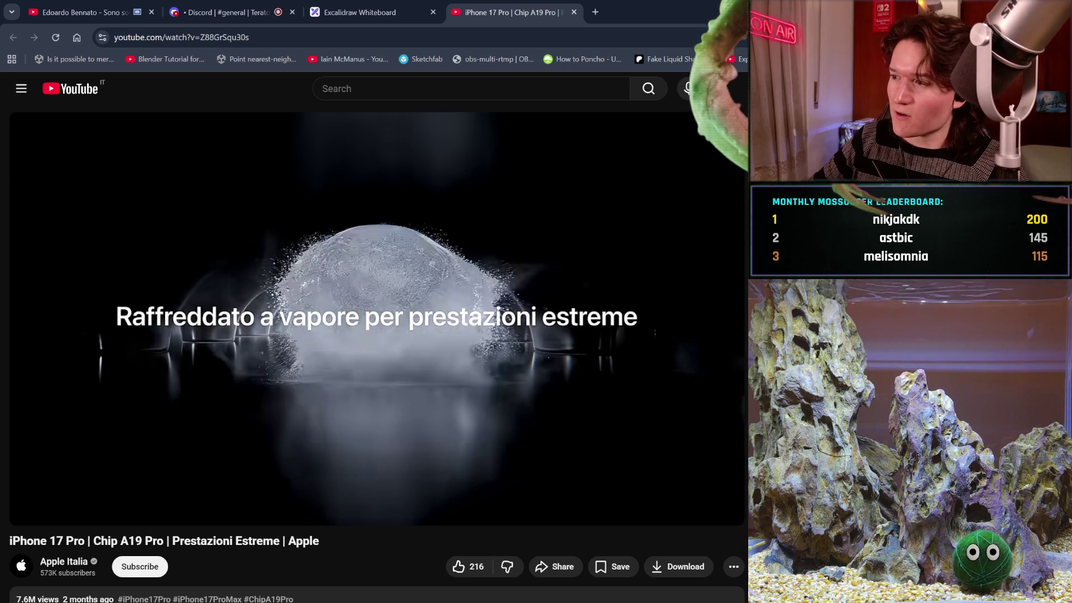
# - Resize the browser window, glance at the Excalidraw and Discord tabs, and return to the video
pyautogui.press('super+Down')
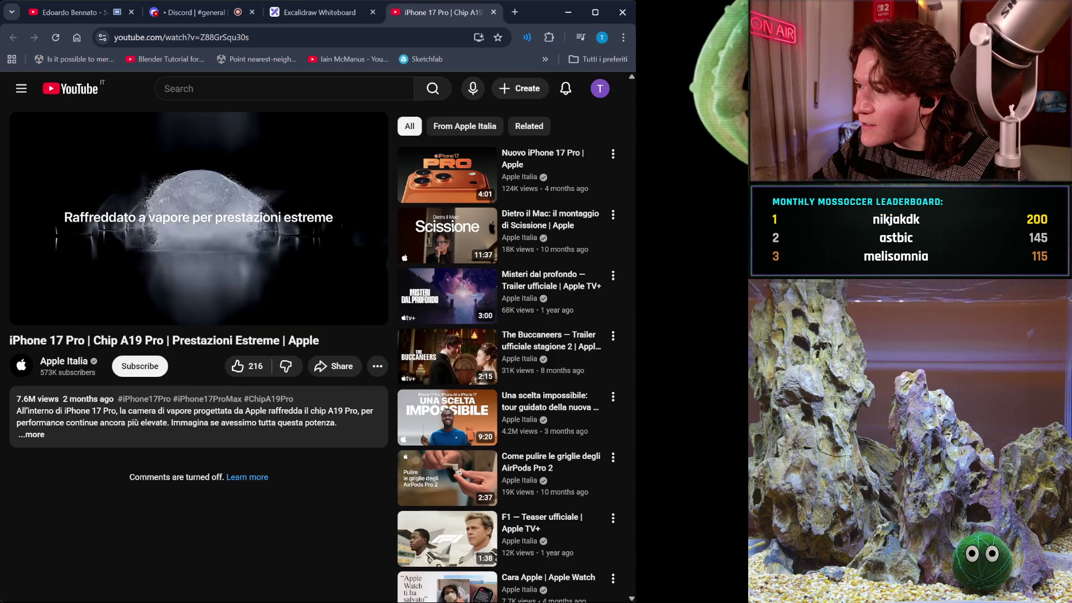
pyautogui.click(595, 12)
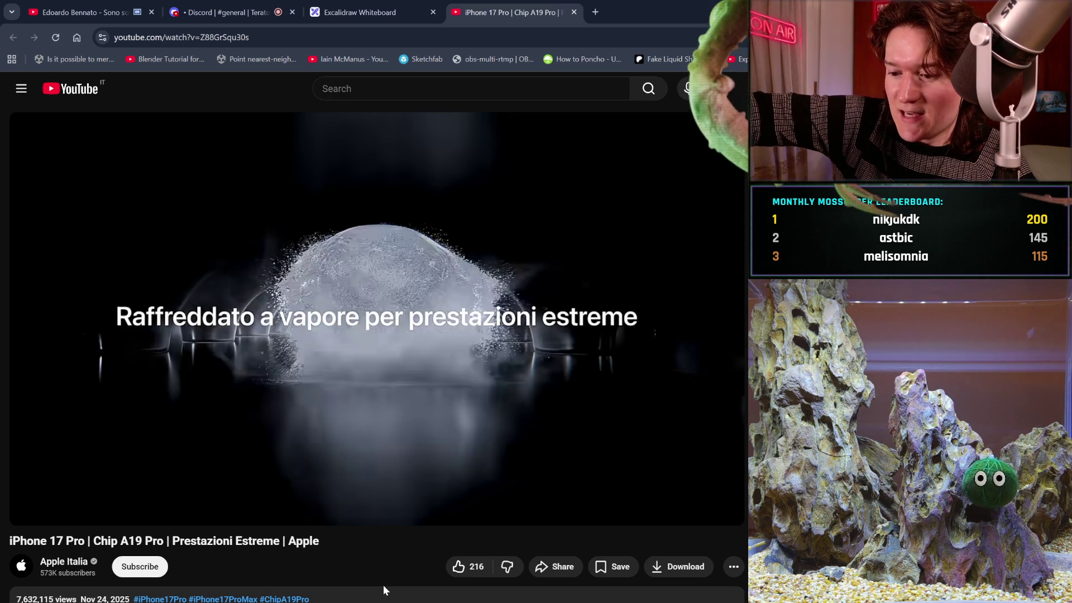
pyautogui.moveTo(291, 491)
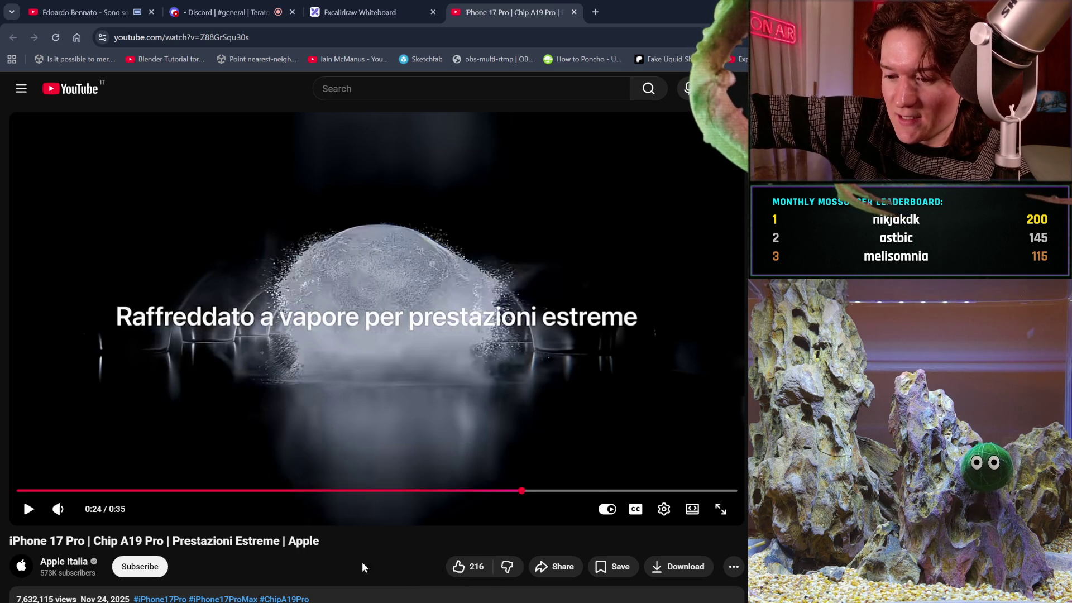
pyautogui.hotkey('ctrl', 'a')
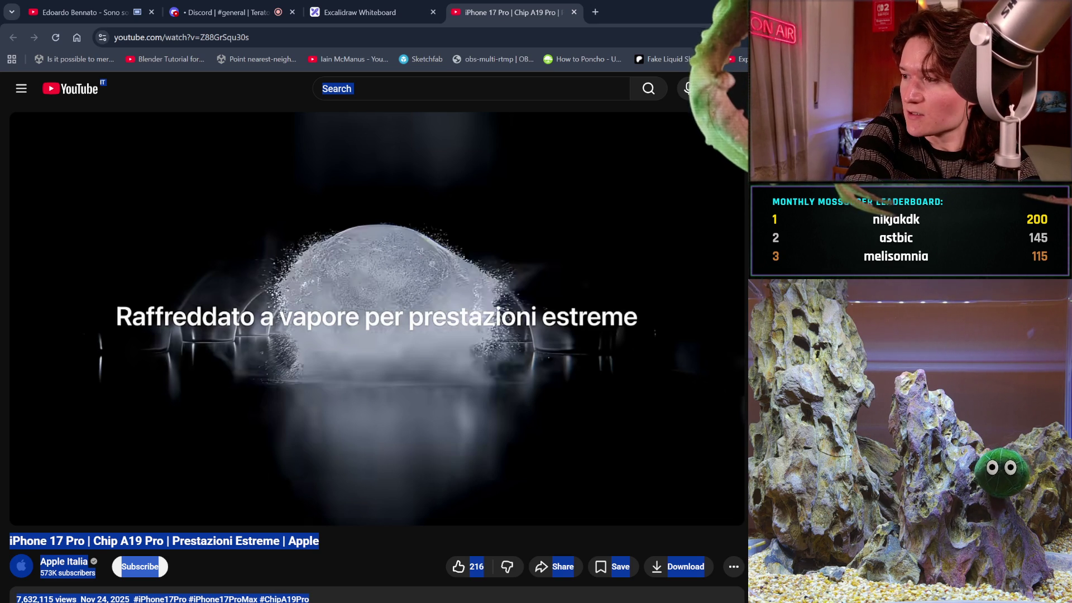
pyautogui.click(360, 12)
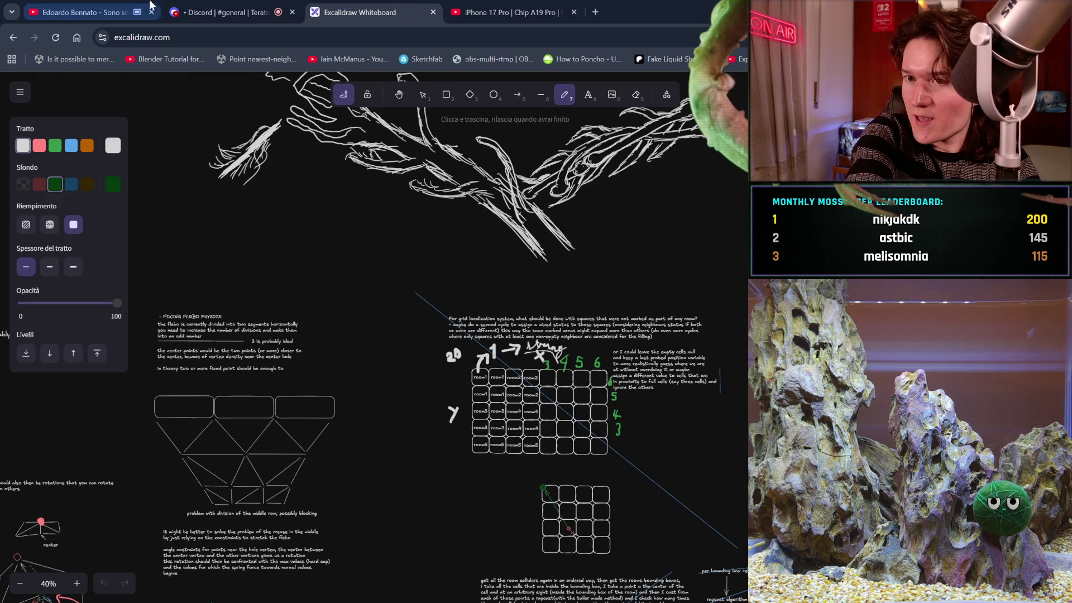
pyautogui.click(224, 12)
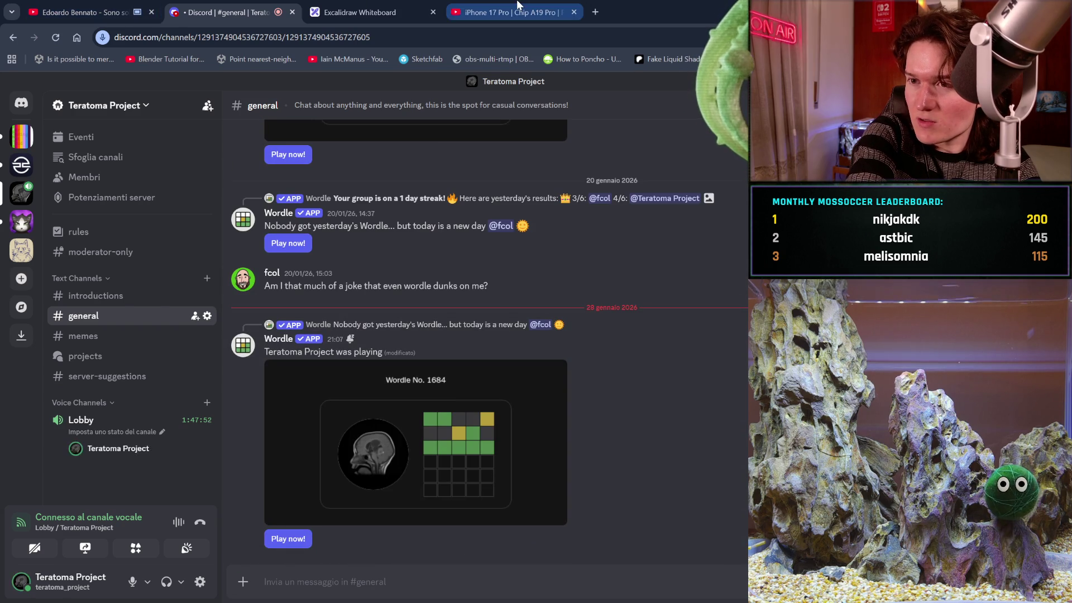
pyautogui.click(502, 12)
pyautogui.click(377, 549)
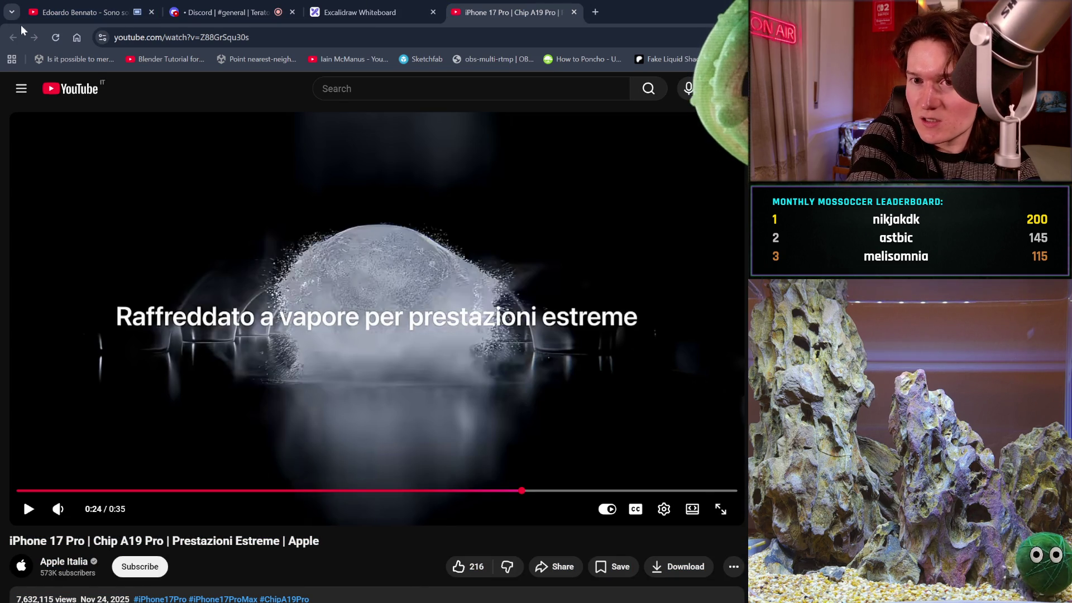
# - Reload the video page, expand its full description, and pause playback
pyautogui.click(52, 43)
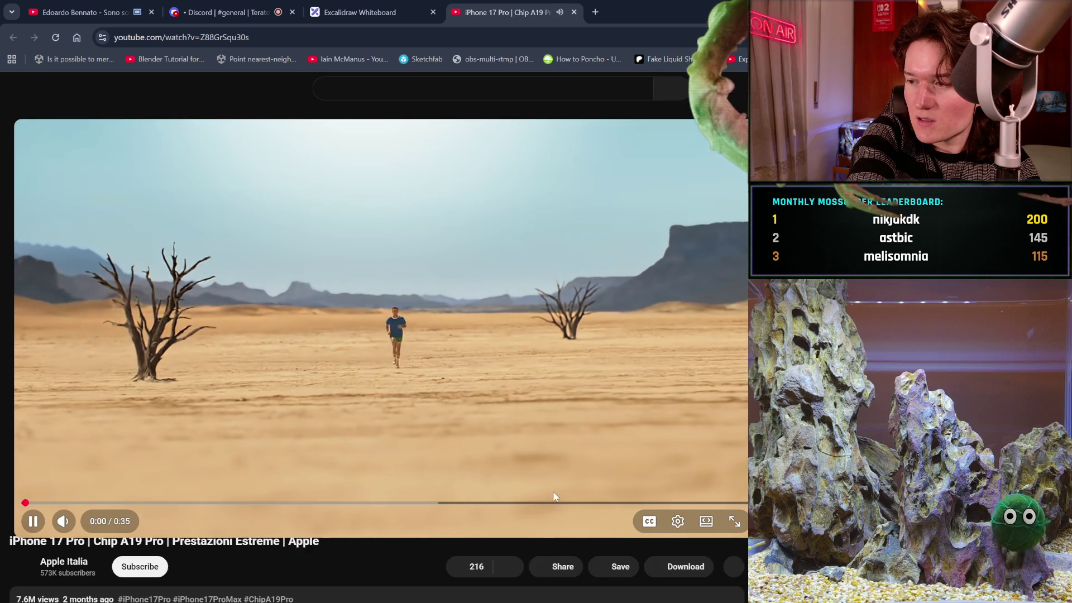
pyautogui.scroll(-6, 531, 521)
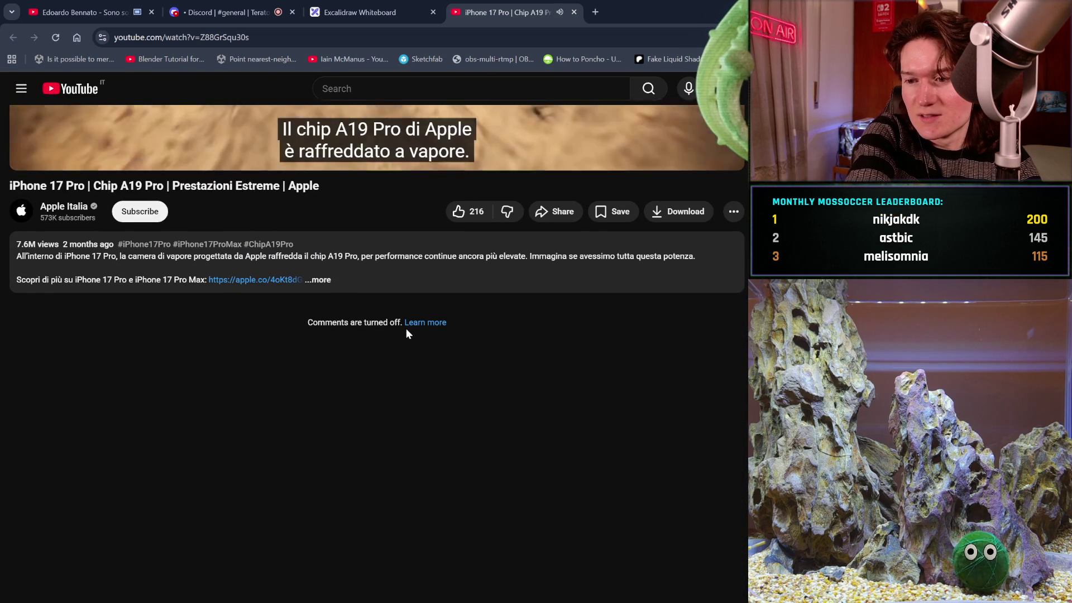
pyautogui.click(309, 274)
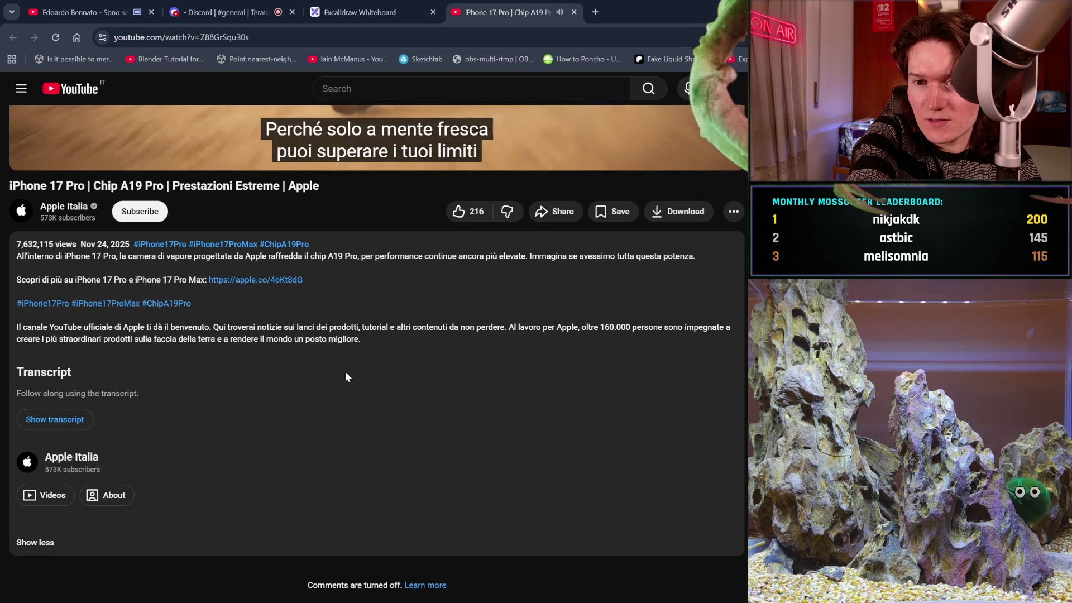
pyautogui.scroll(3, 413, 301)
pyautogui.click(496, 206)
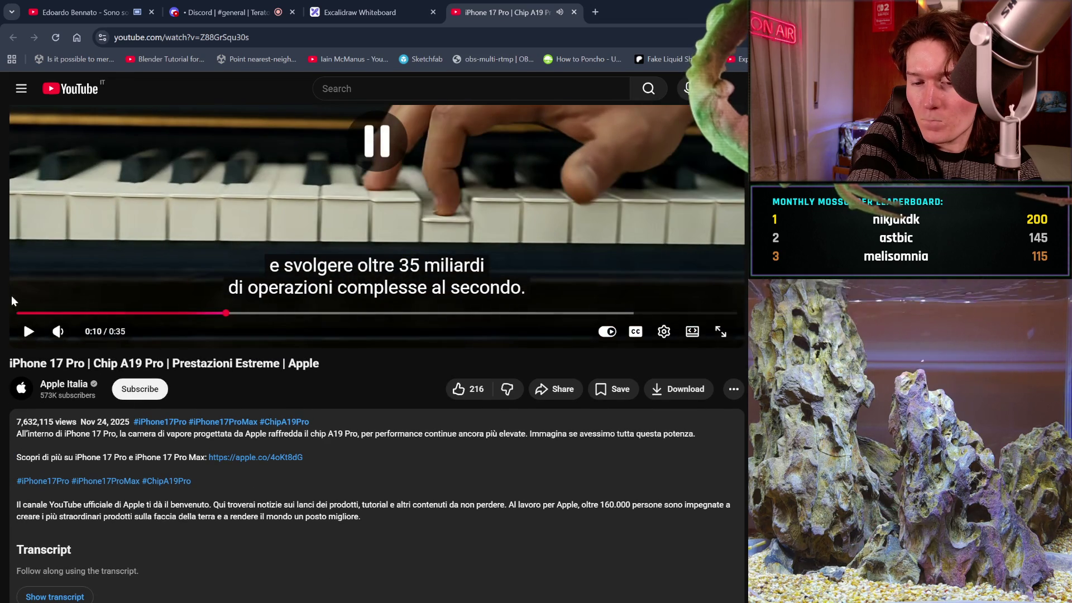
# - Search Google for 'iphone 17 pro ai ad?' in a new tab
pyautogui.click(593, 13)
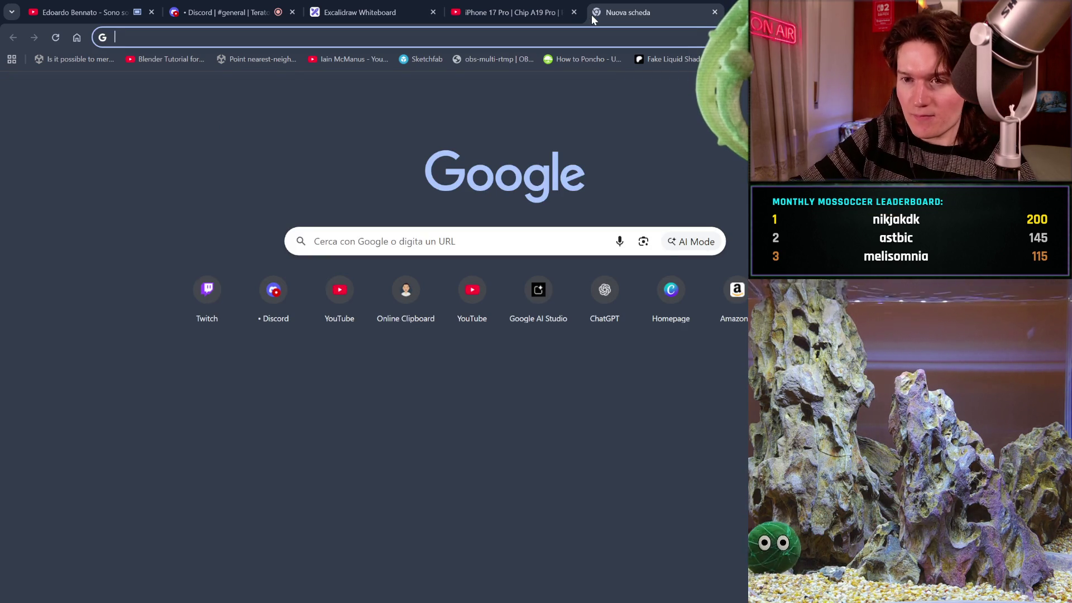
pyautogui.write('iphoe')
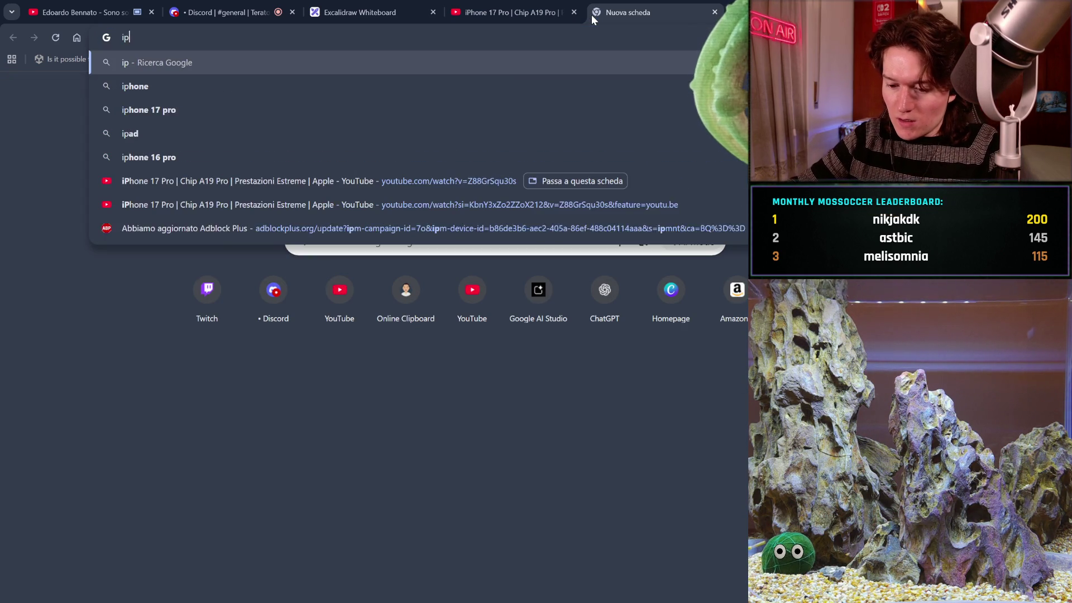
pyautogui.press('BackSpace')
pyautogui.write('ne 17 ')
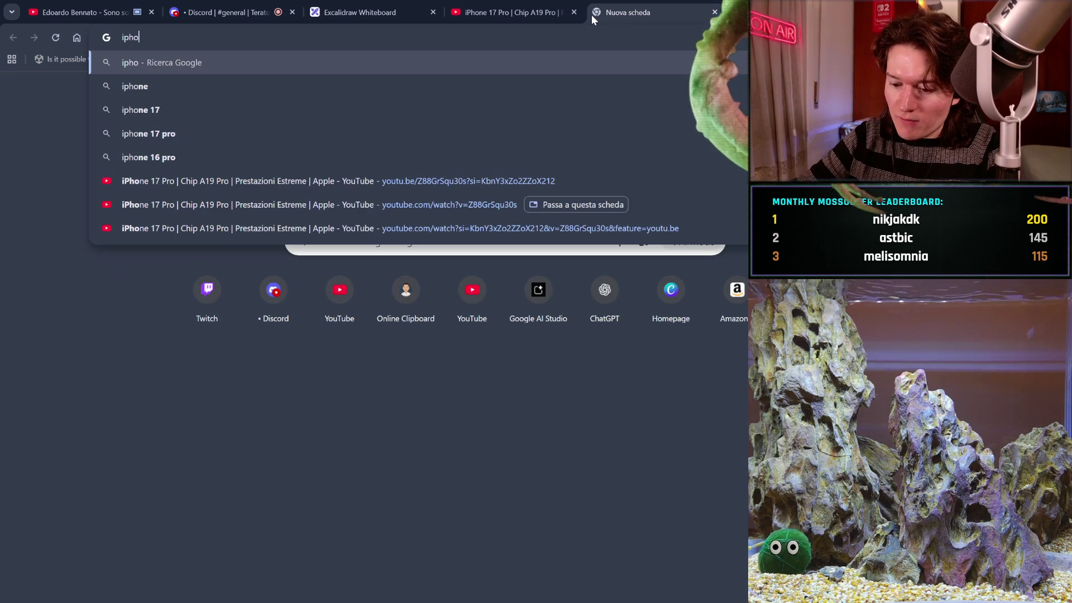
pyautogui.write('p')
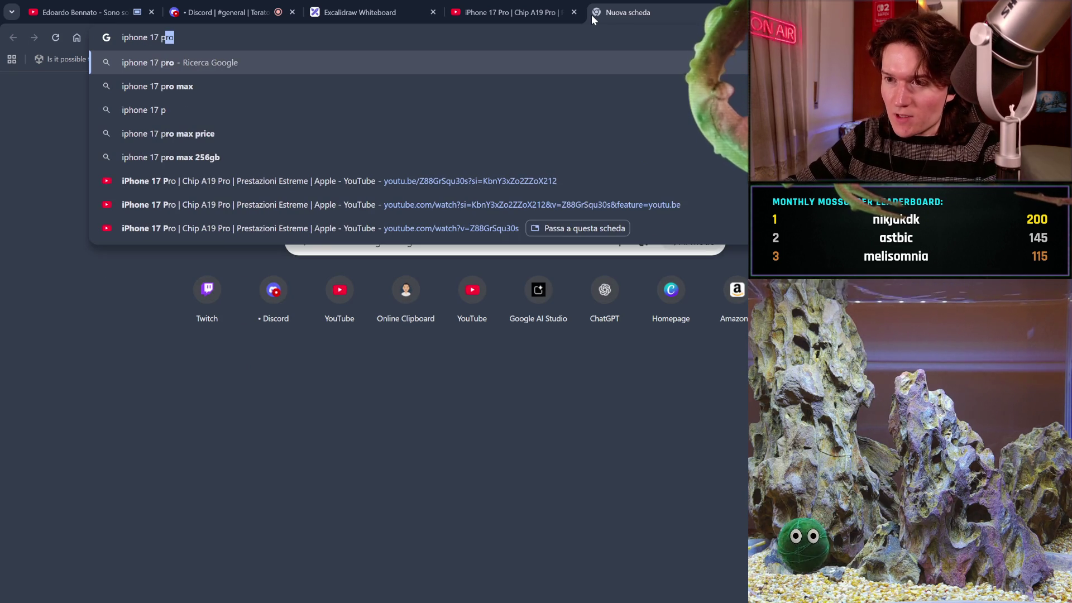
pyautogui.write('ro ai a')
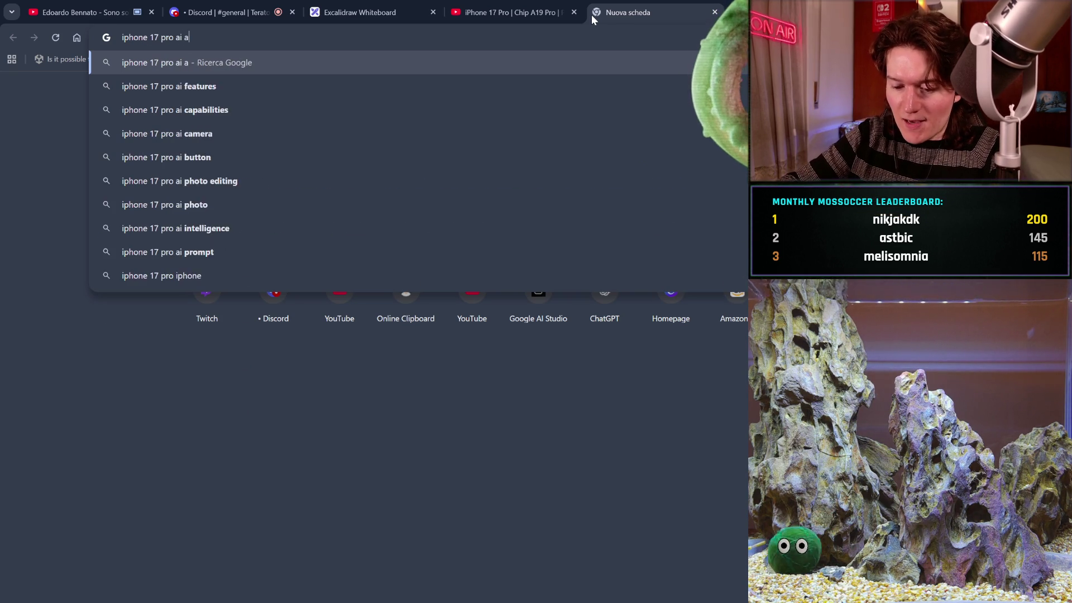
pyautogui.write('d?')
pyautogui.press('Return')
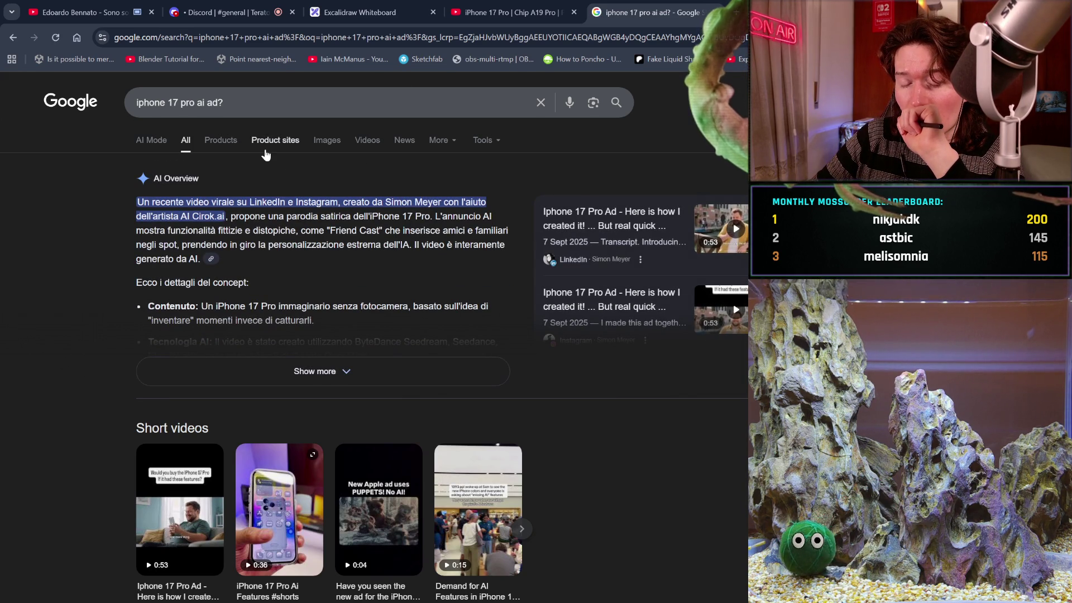
# - Scroll through the AI-generated ad results, then return to the iPhone 17 Pro video tab
pyautogui.scroll(-3, 327, 220)
pyautogui.scroll(-2, 326, 217)
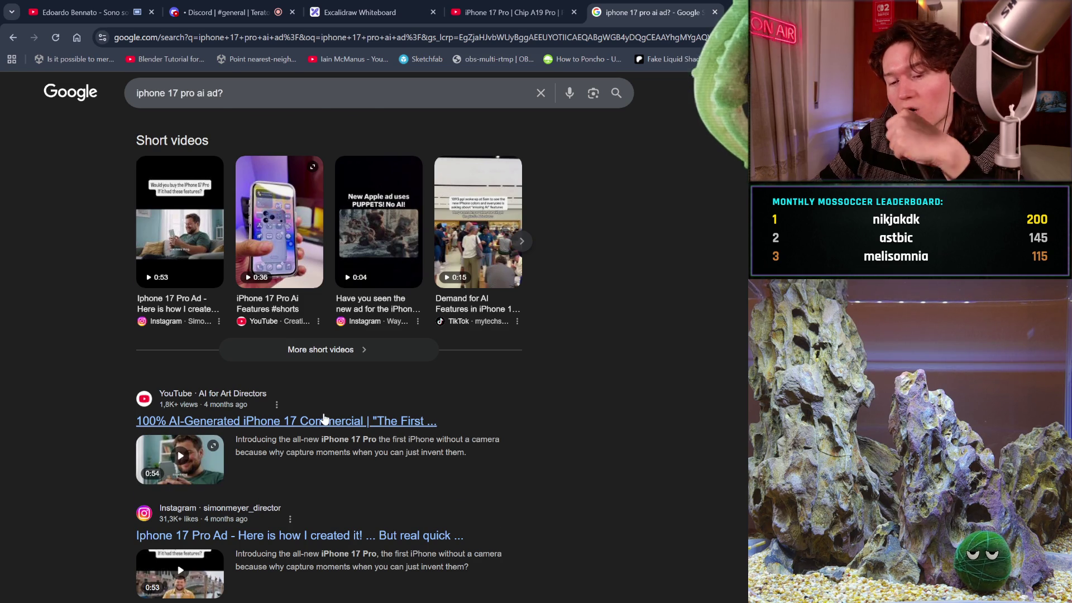
pyautogui.scroll(-3, 324, 417)
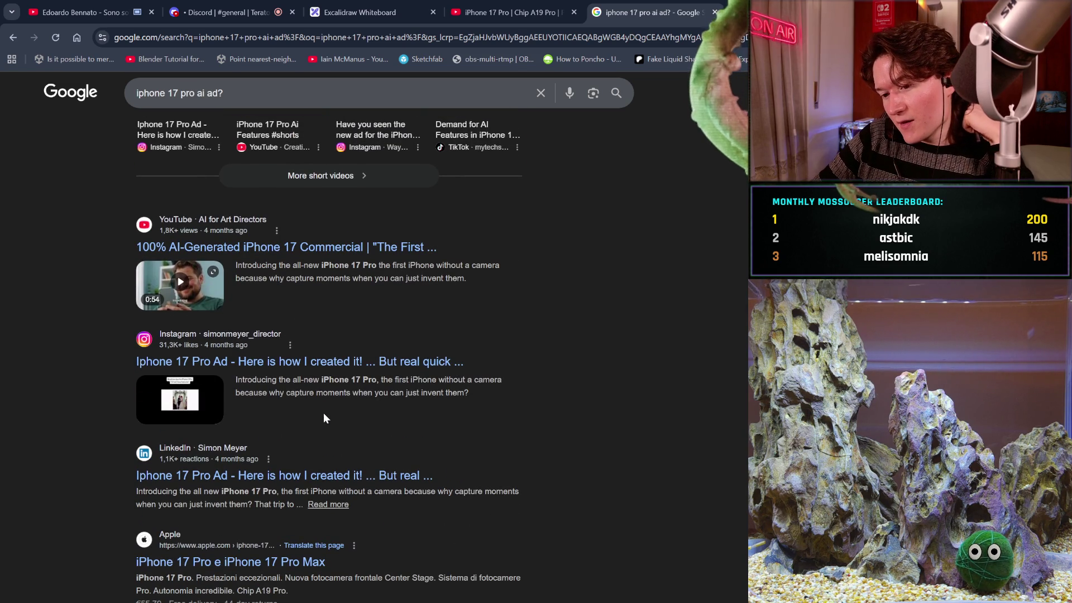
pyautogui.scroll(-1, 324, 417)
pyautogui.scroll(-2, 324, 418)
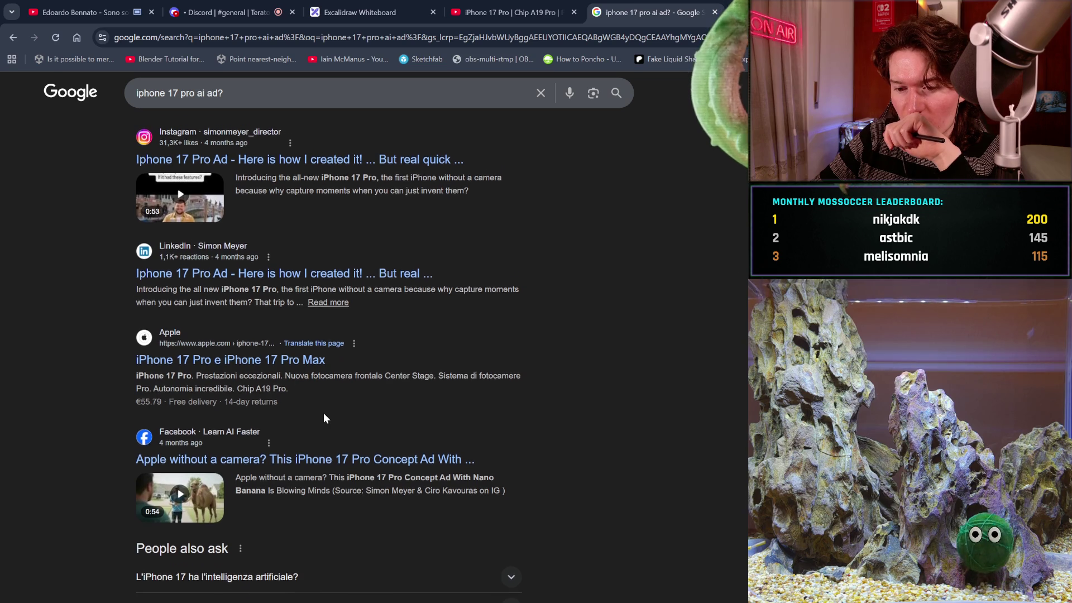
pyautogui.scroll(-2, 324, 416)
pyautogui.click(471, 6)
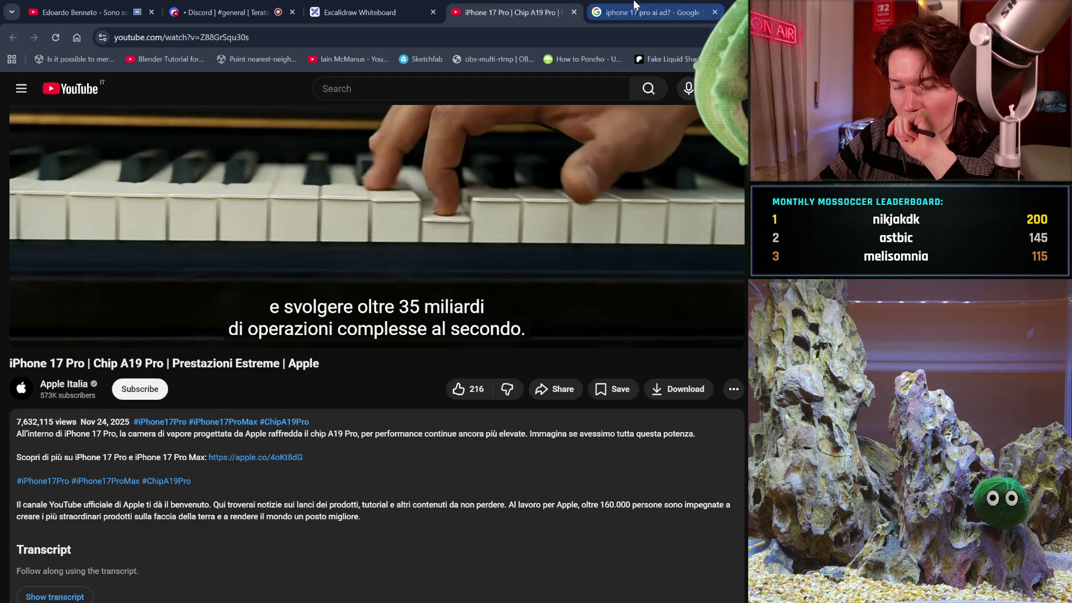
# - Play the Italian ad, pausing at 0:21 and 0:23, then rewind to 0:16
pyautogui.scroll(-3, 576, 446)
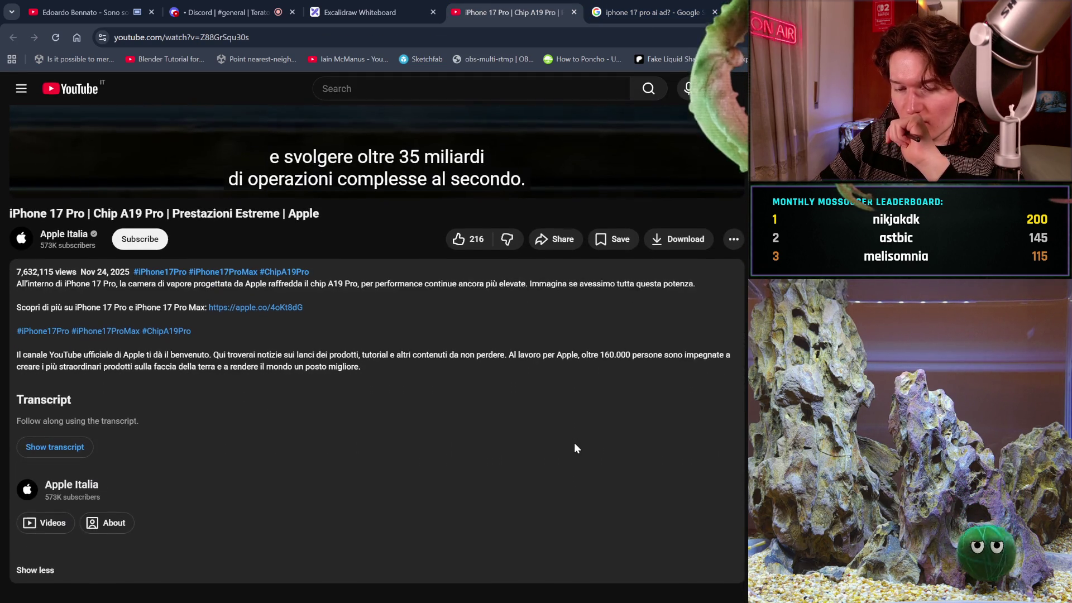
pyautogui.scroll(-2, 576, 449)
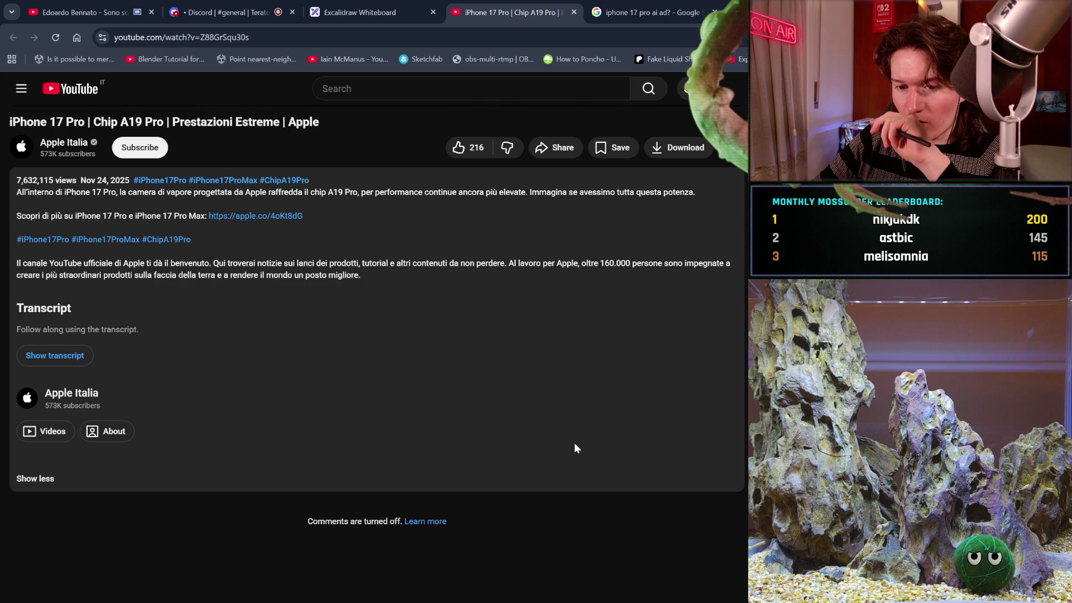
pyautogui.scroll(-1, 574, 443)
pyautogui.scroll(5, 571, 437)
pyautogui.scroll(3, 573, 439)
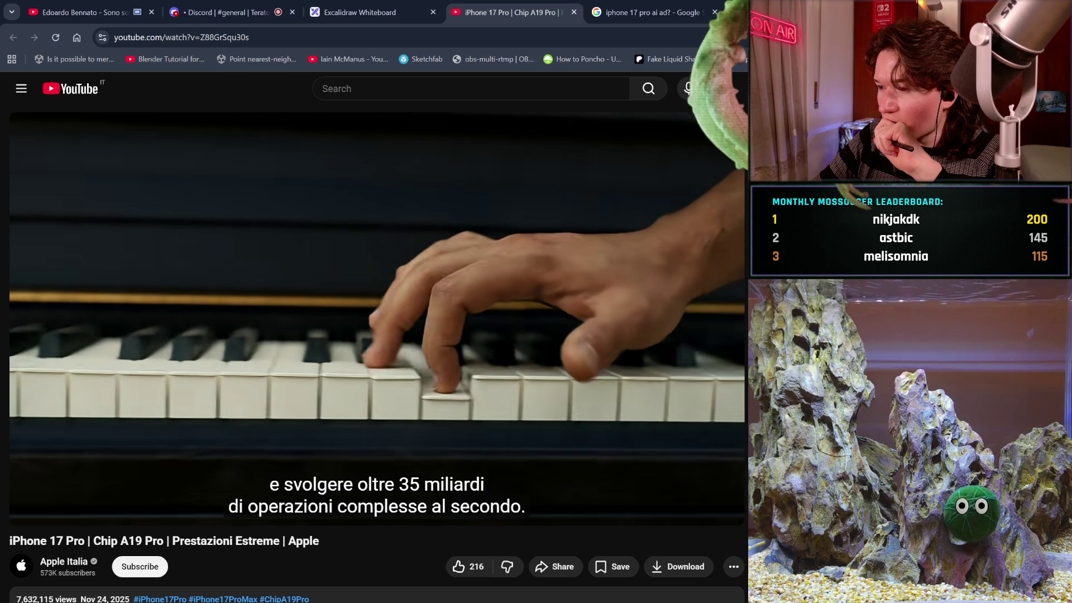
pyautogui.click(588, 383)
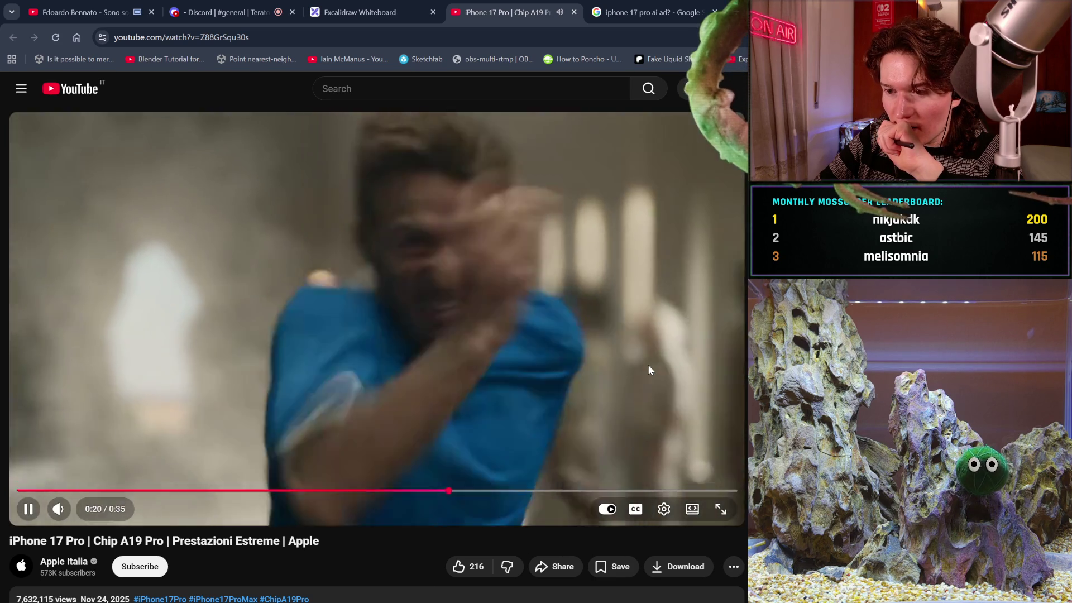
pyautogui.click(648, 370)
pyautogui.click(648, 371)
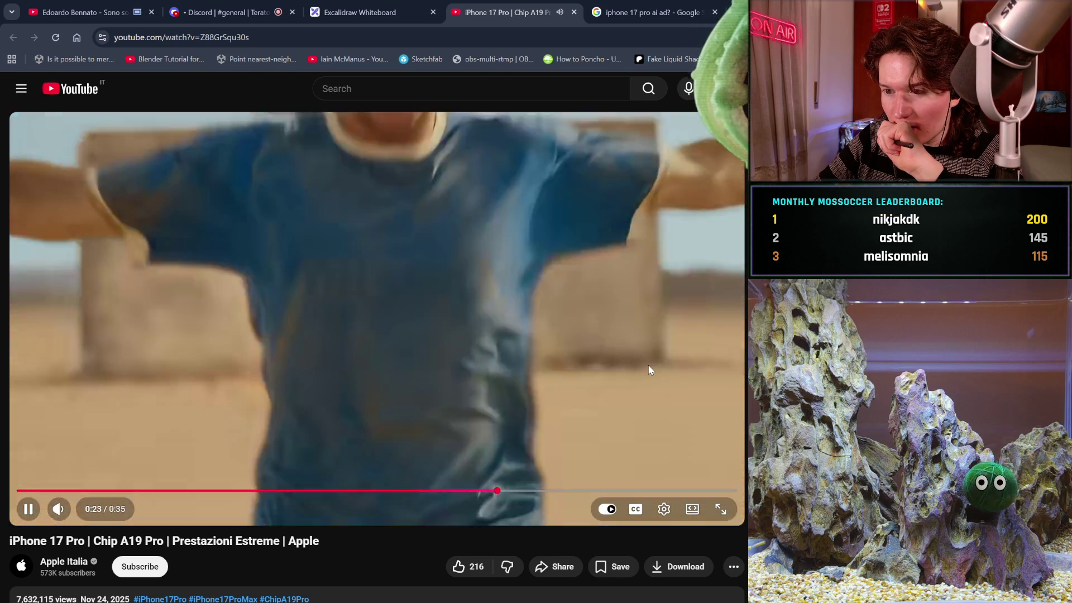
pyautogui.click(649, 370)
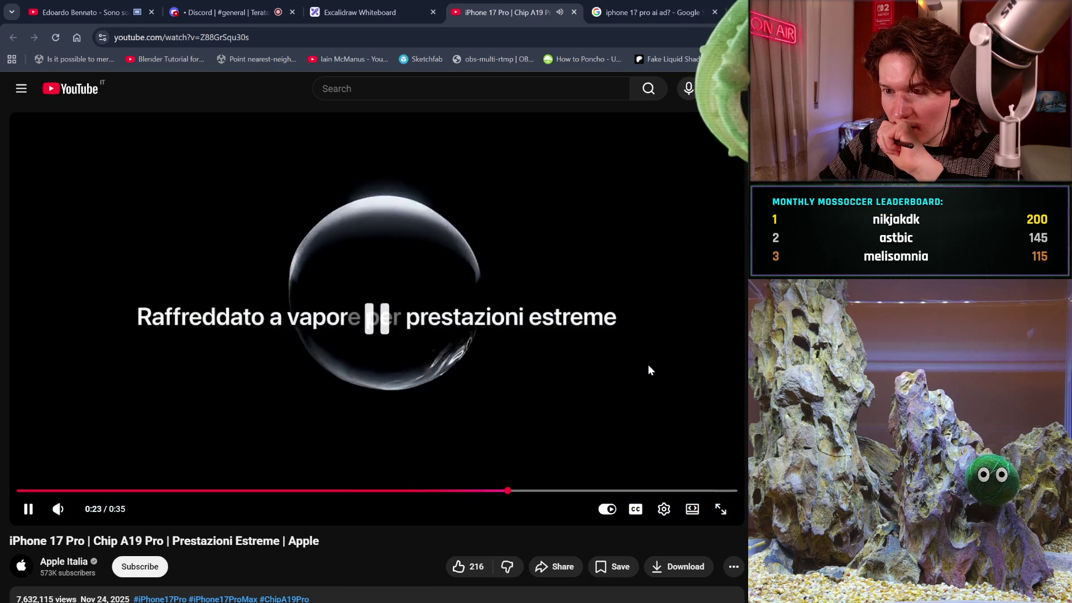
pyautogui.moveTo(507, 491); pyautogui.dragTo(283, 491)
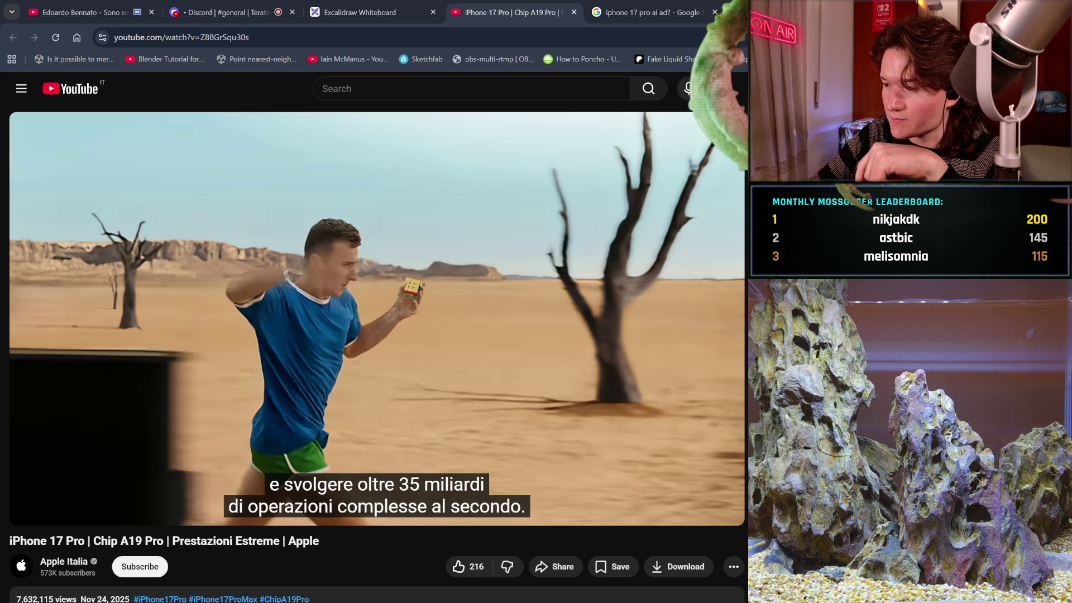
# - Load Apple's English 'iPhone 17 Pro | A19 Pro Chip | Peak Performance | Apple' video from the copied link
pyautogui.hotkey('ctrl', 'l')
pyautogui.hotkey('ctrl', 'v')
pyautogui.press('Return')
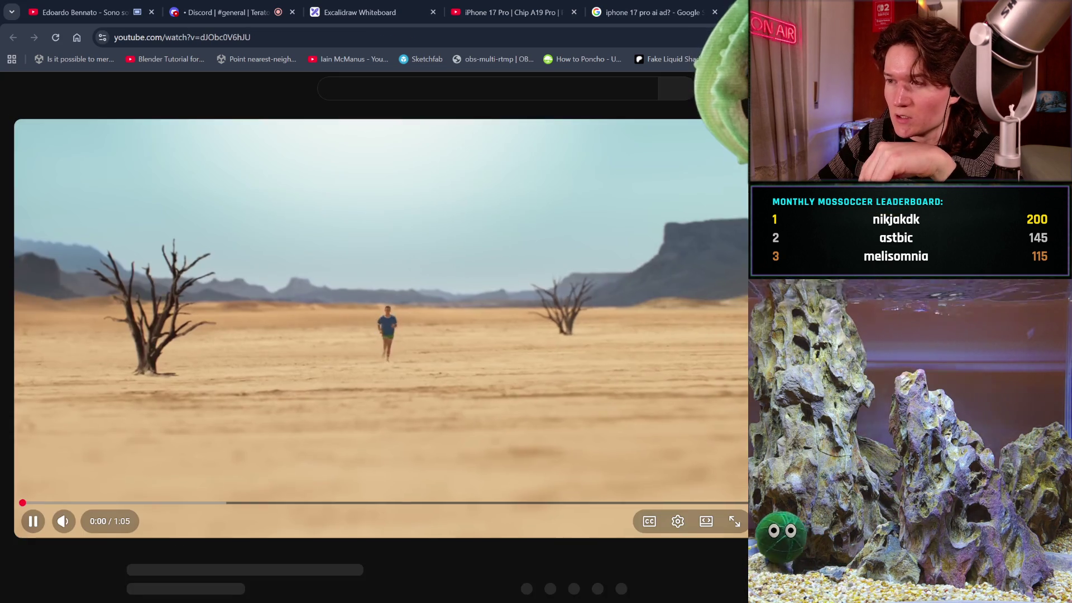
pyautogui.scroll(-4, 591, 413)
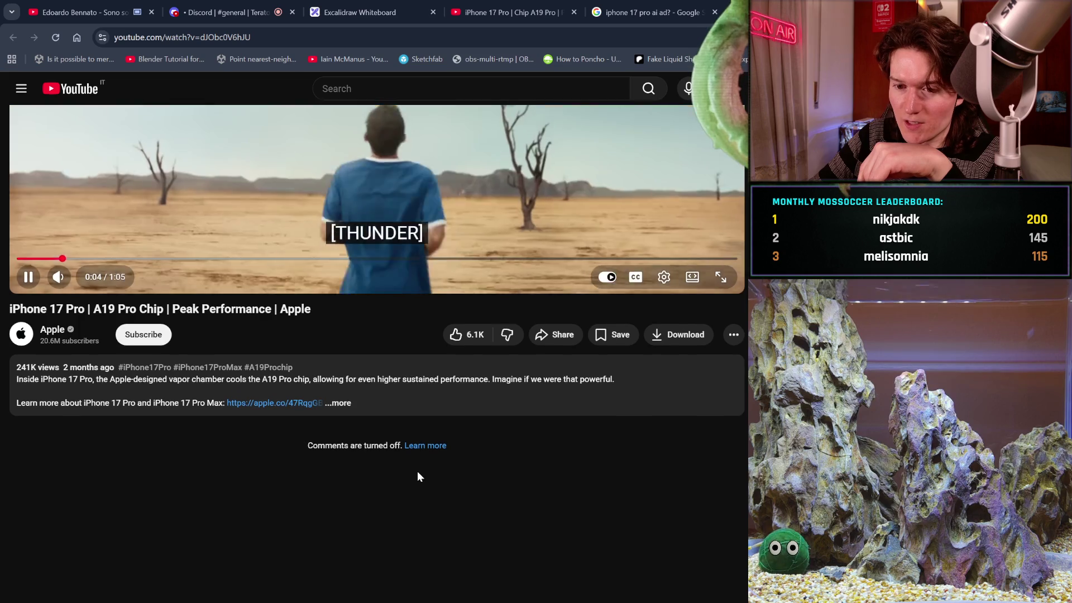
pyautogui.scroll(1, 419, 476)
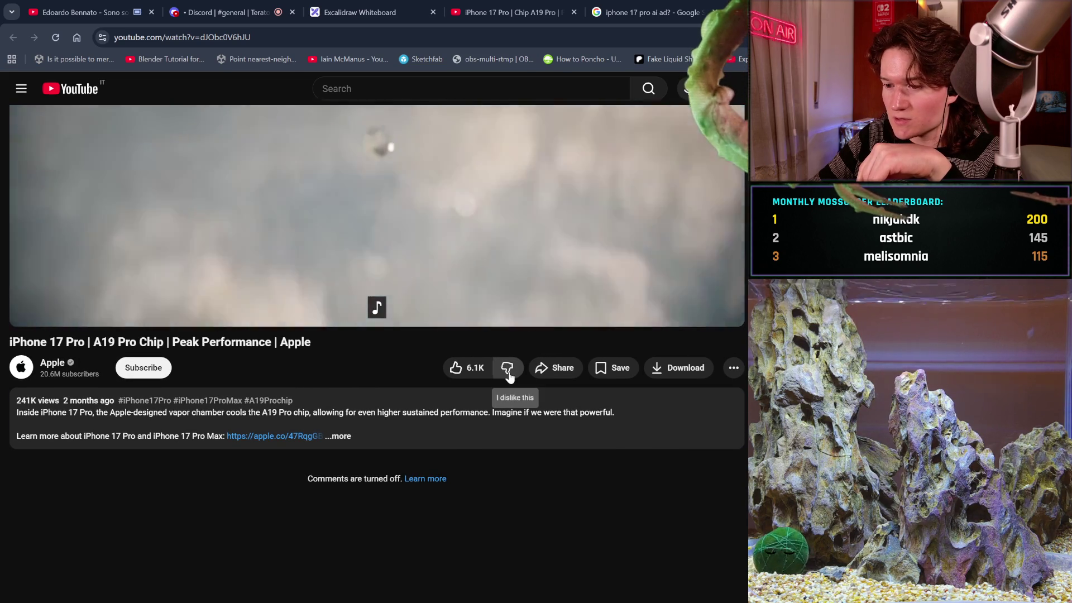
pyautogui.scroll(2, 509, 378)
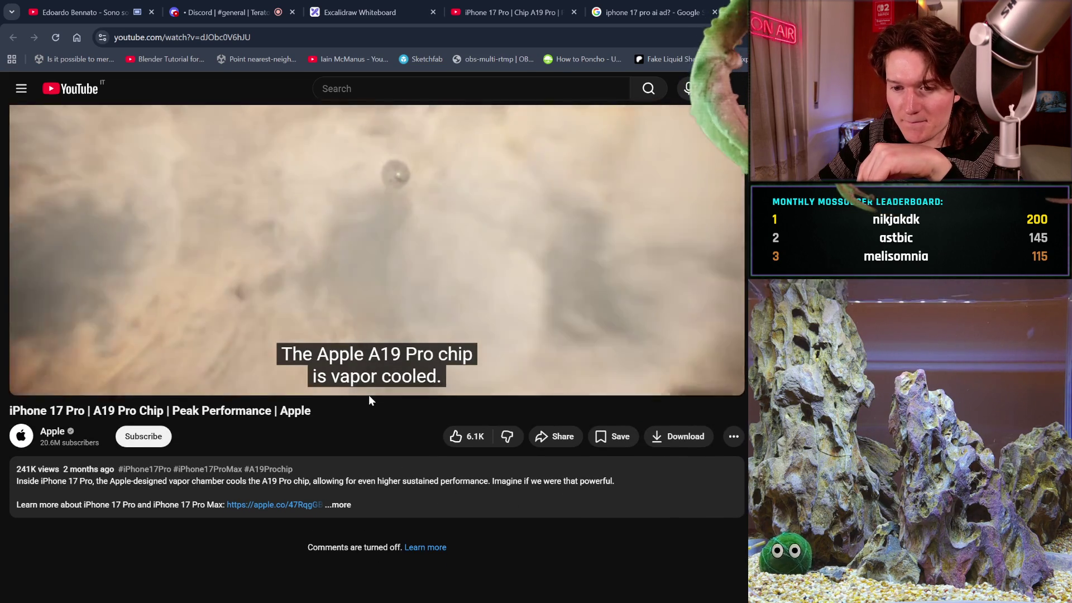
# - Select the English video's full title and search Google for it
pyautogui.moveTo(322, 411); pyautogui.dragTo(93, 411)
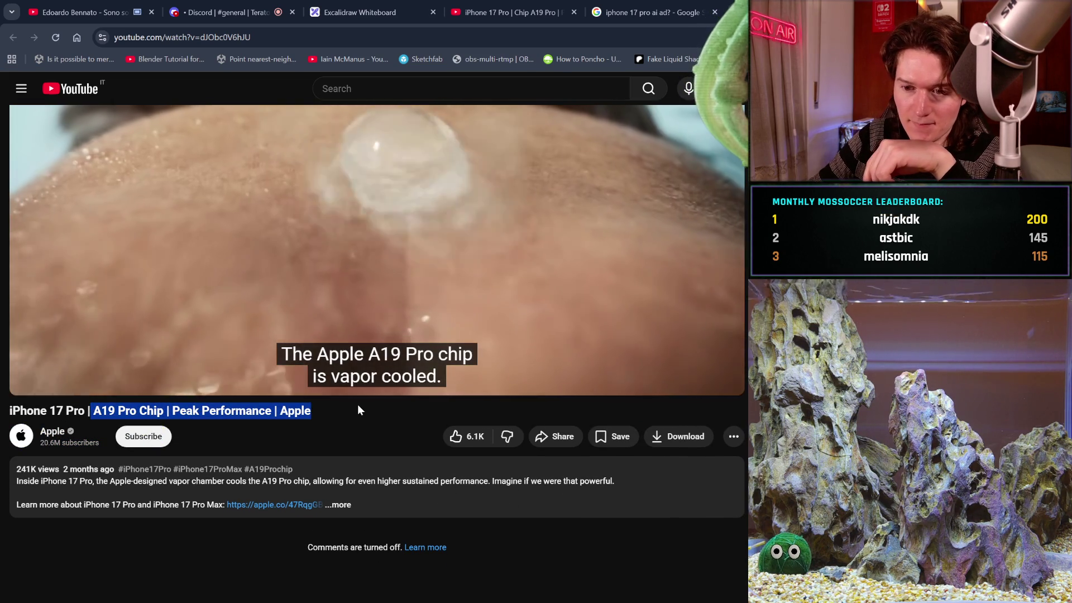
pyautogui.moveTo(324, 413); pyautogui.dragTo(11, 411)
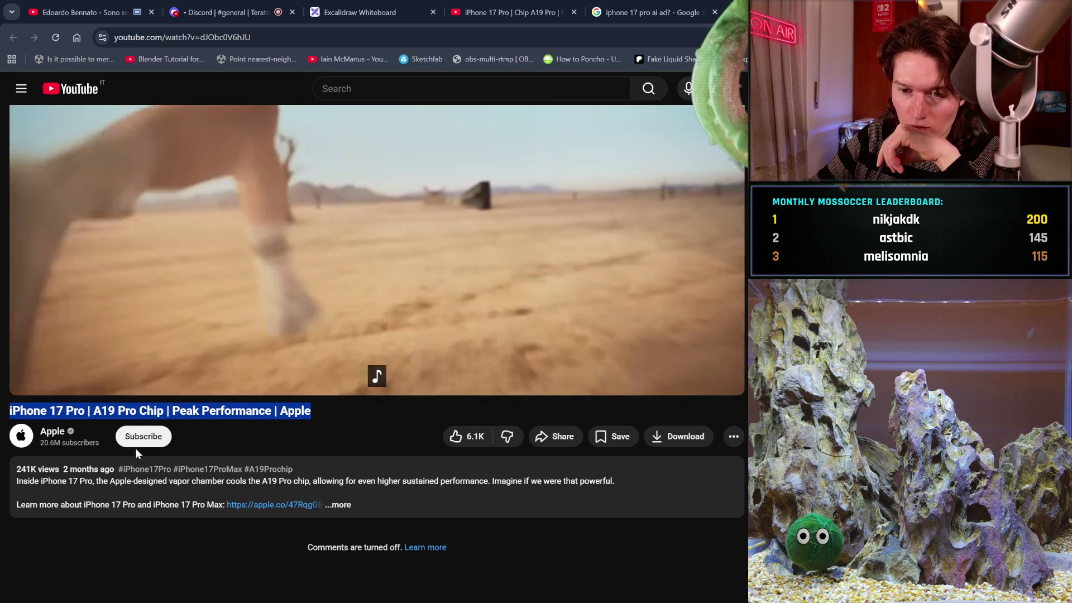
pyautogui.rightClick(134, 451)
pyautogui.click(161, 467)
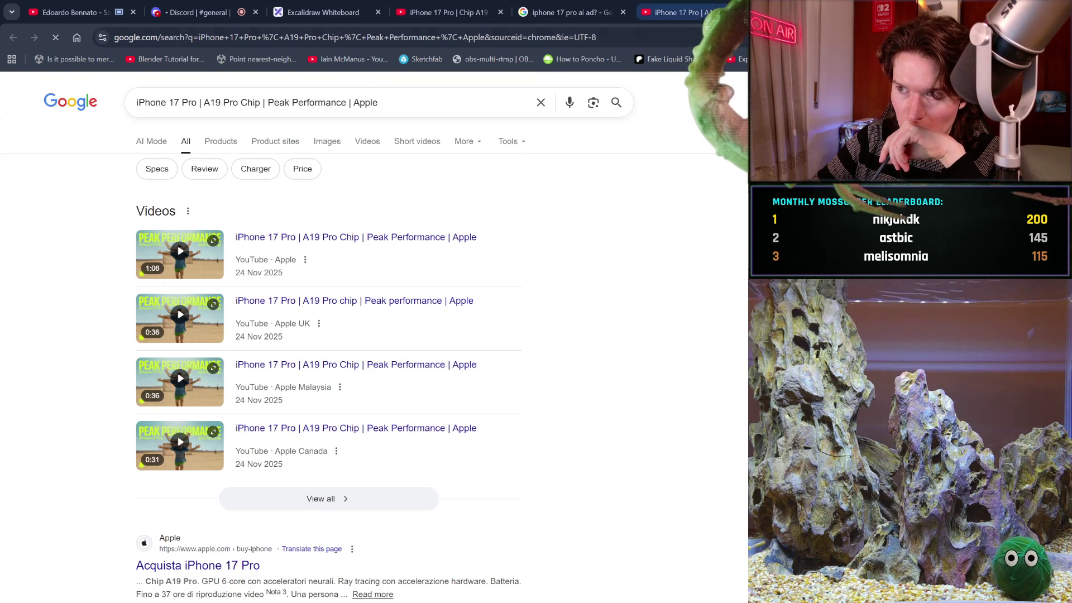
# - Scroll through the results for the video title, typing a stray 'is this ad ai?' along the way
pyautogui.scroll(-3, 528, 300)
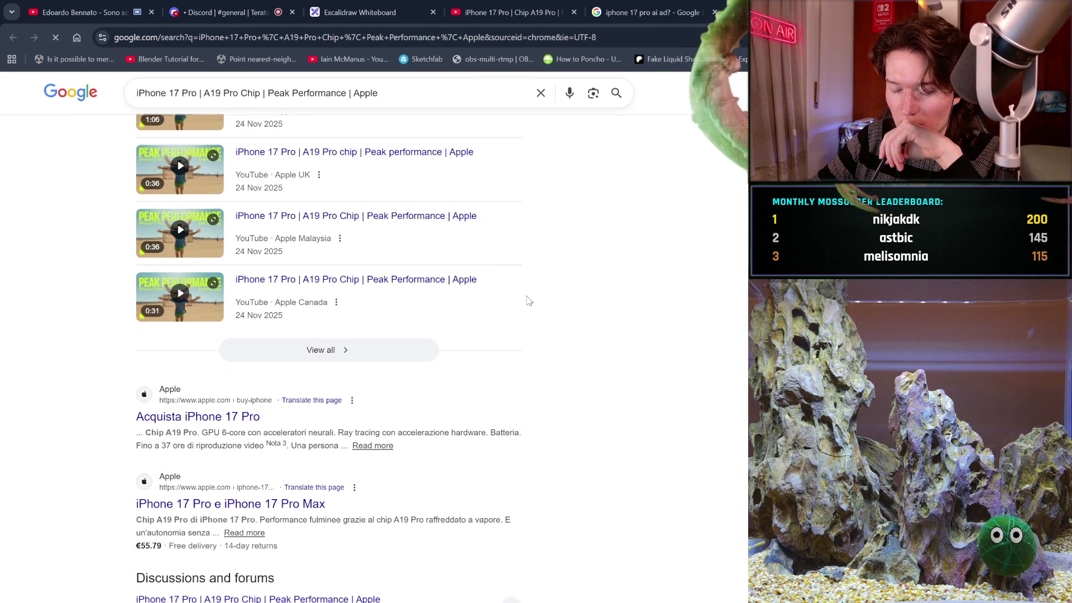
pyautogui.scroll(-5, 530, 301)
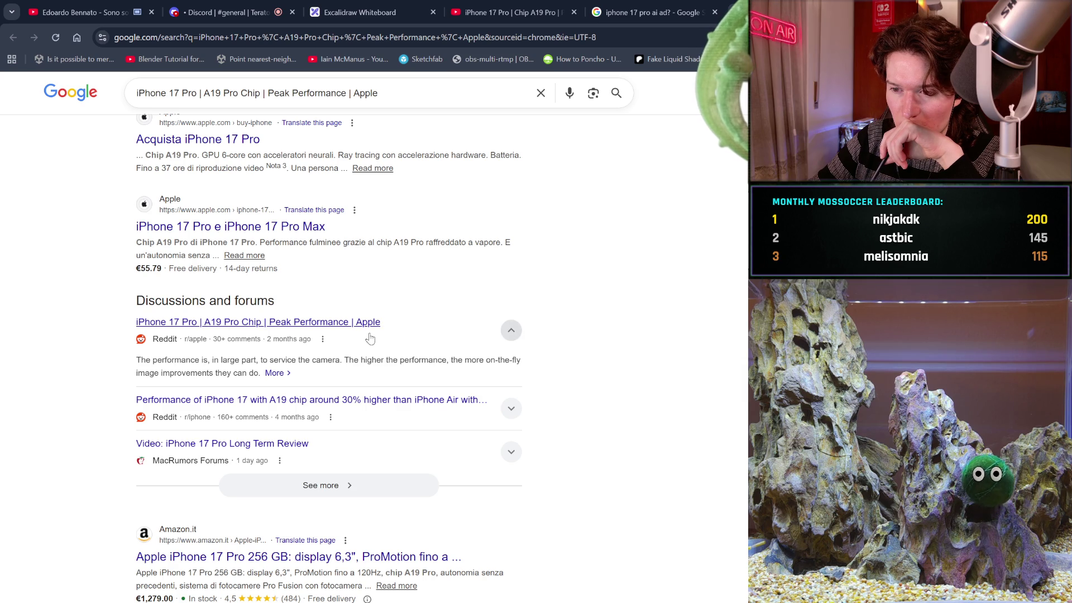
pyautogui.scroll(6, 369, 338)
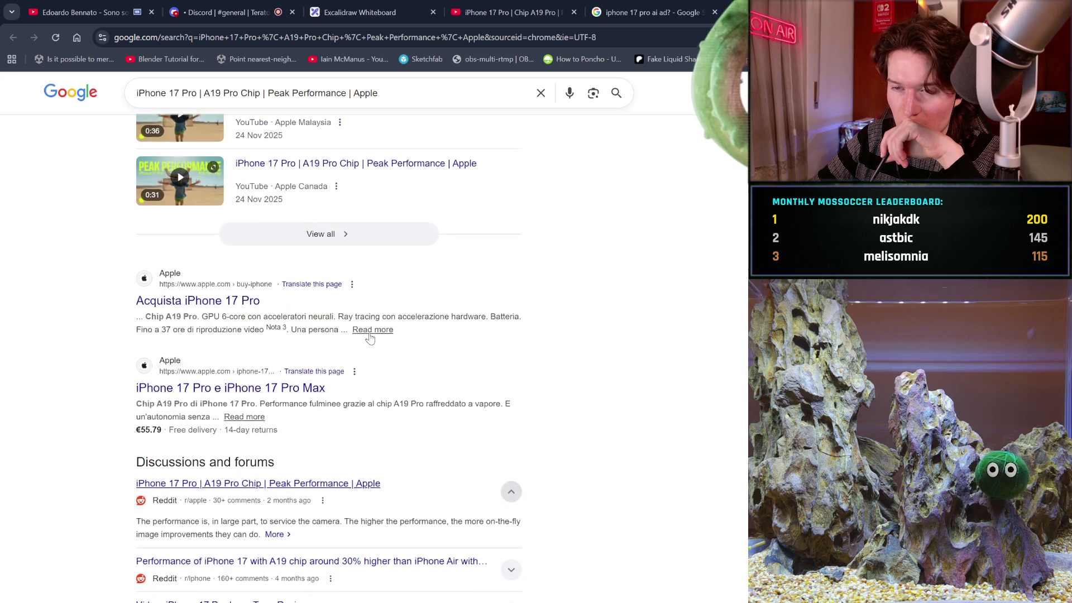
pyautogui.write('is this ad ai?')
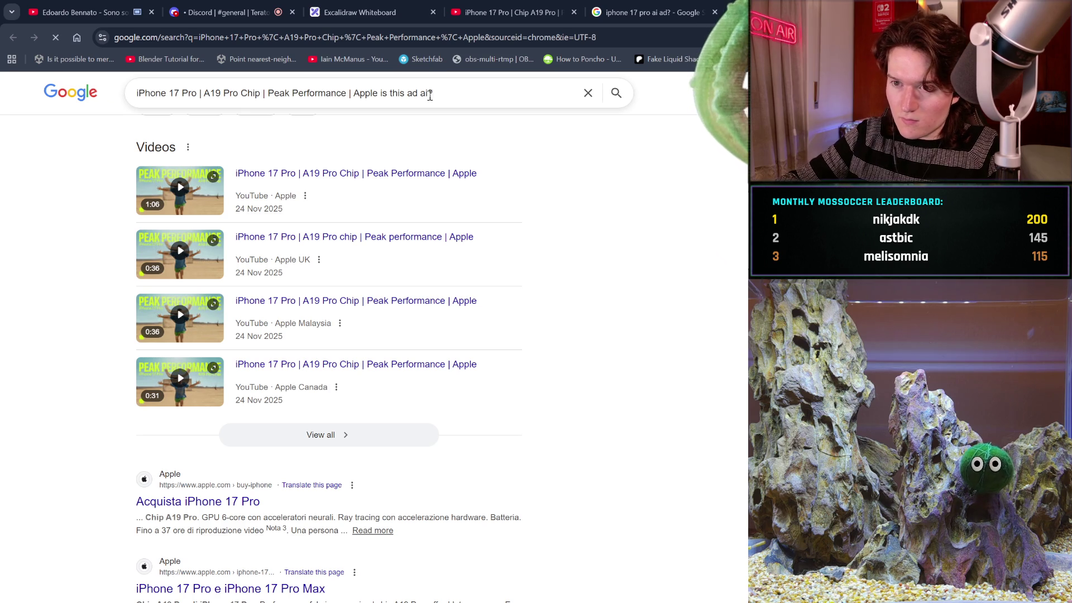
pyautogui.scroll(-2, 468, 322)
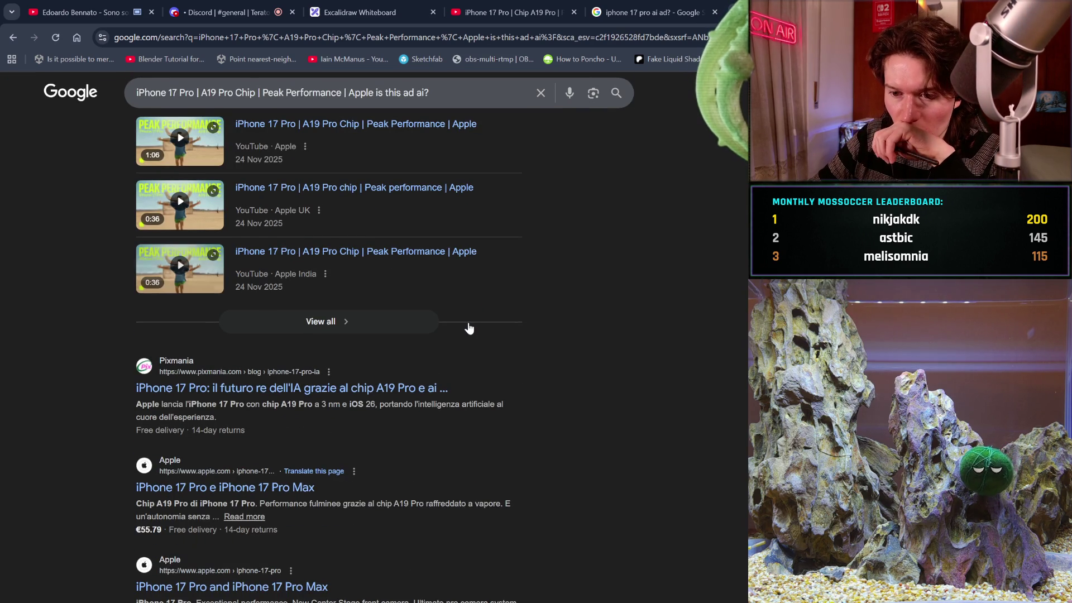
pyautogui.scroll(-5, 412, 492)
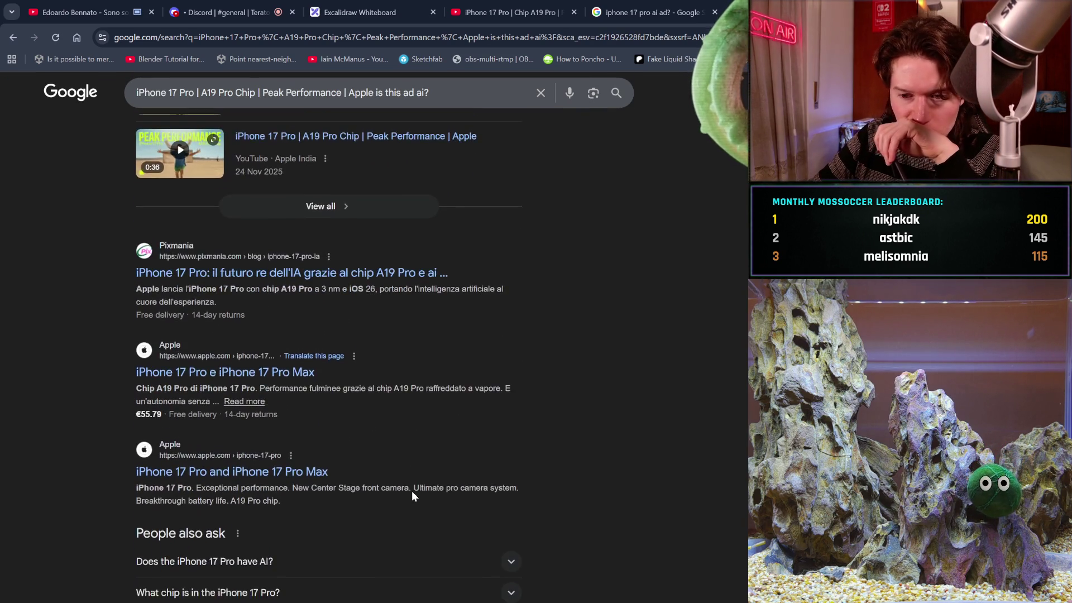
pyautogui.scroll(-5, 412, 495)
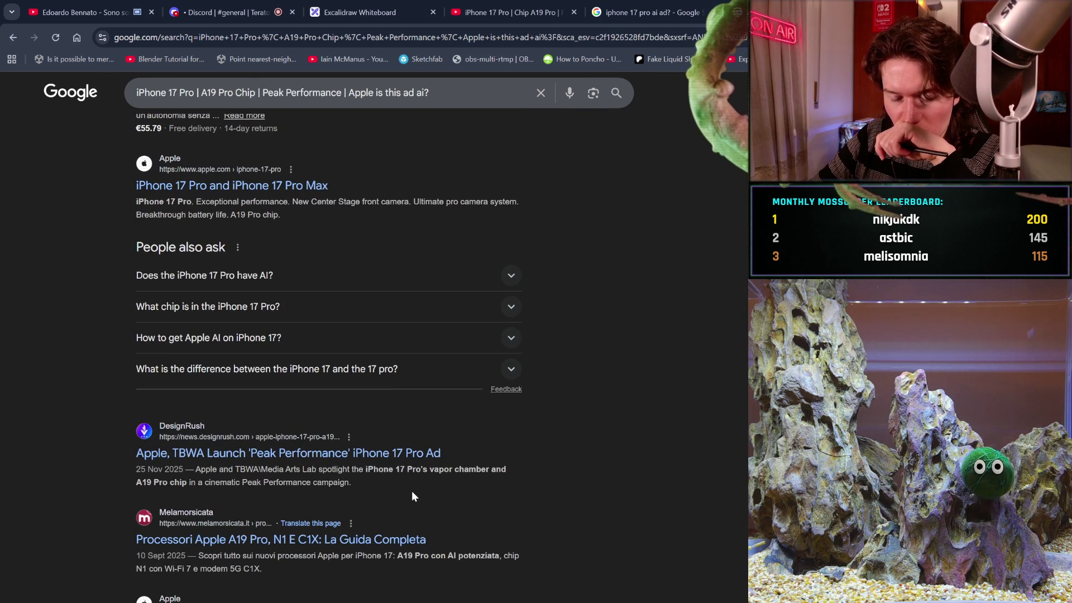
pyautogui.scroll(-3, 413, 492)
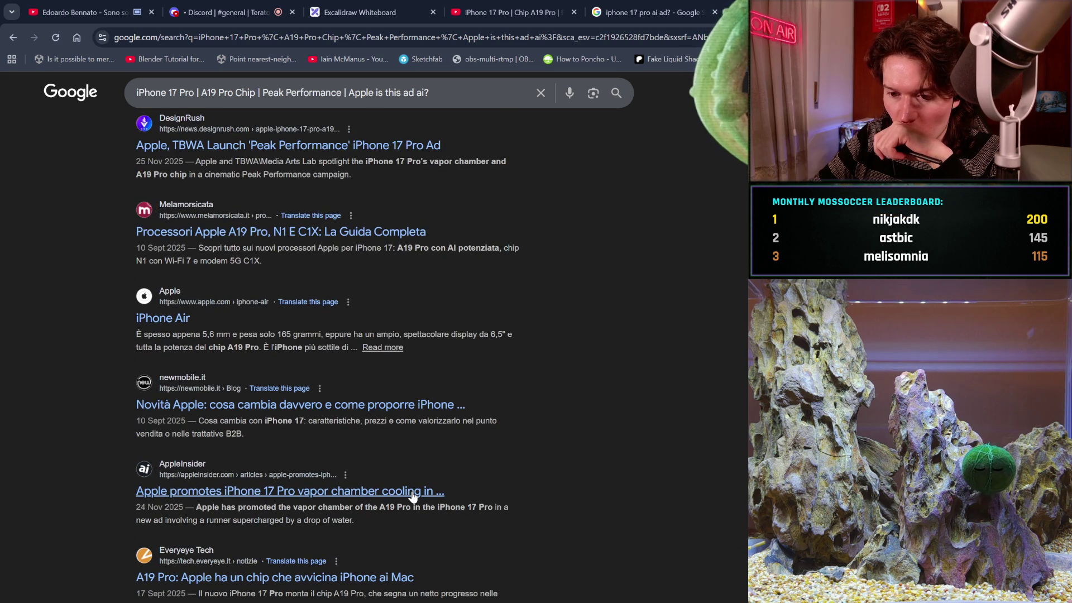
pyautogui.scroll(-4, 413, 496)
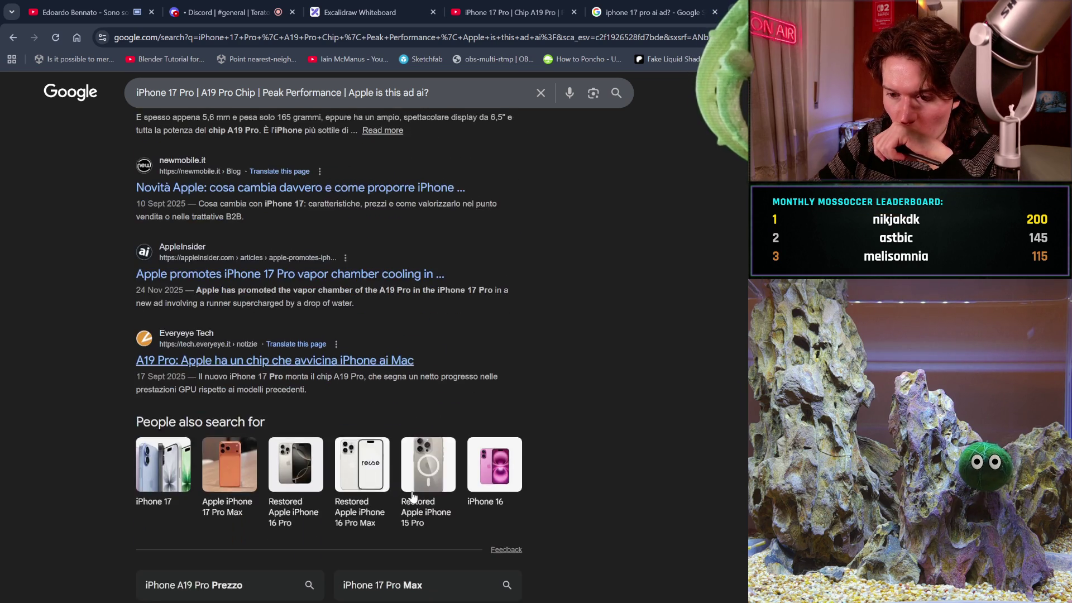
pyautogui.scroll(-4, 414, 496)
# - Replace the query with 'Has apple ever made one of his ads using ai?' and search
pyautogui.moveTo(430, 92); pyautogui.dragTo(143, 116)
pyautogui.press('BackSpace')
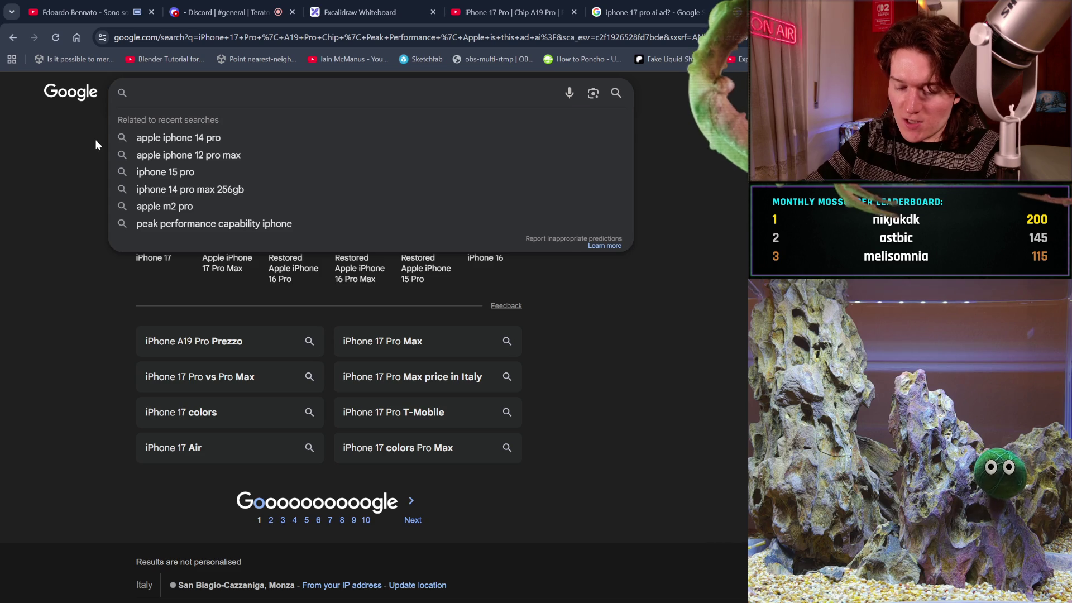
pyautogui.write('Has a')
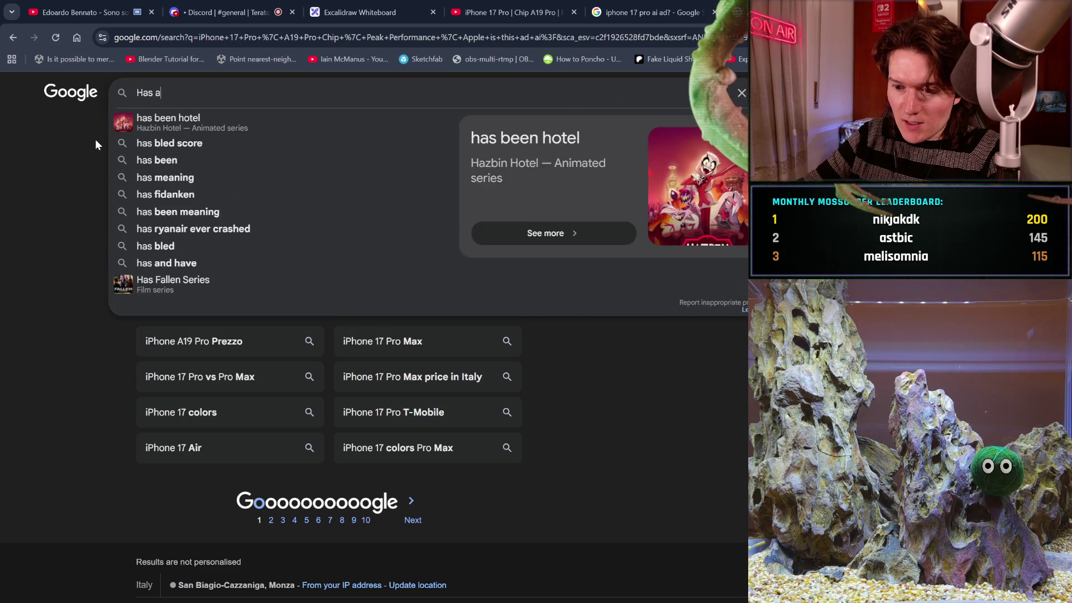
pyautogui.write('pple ever m')
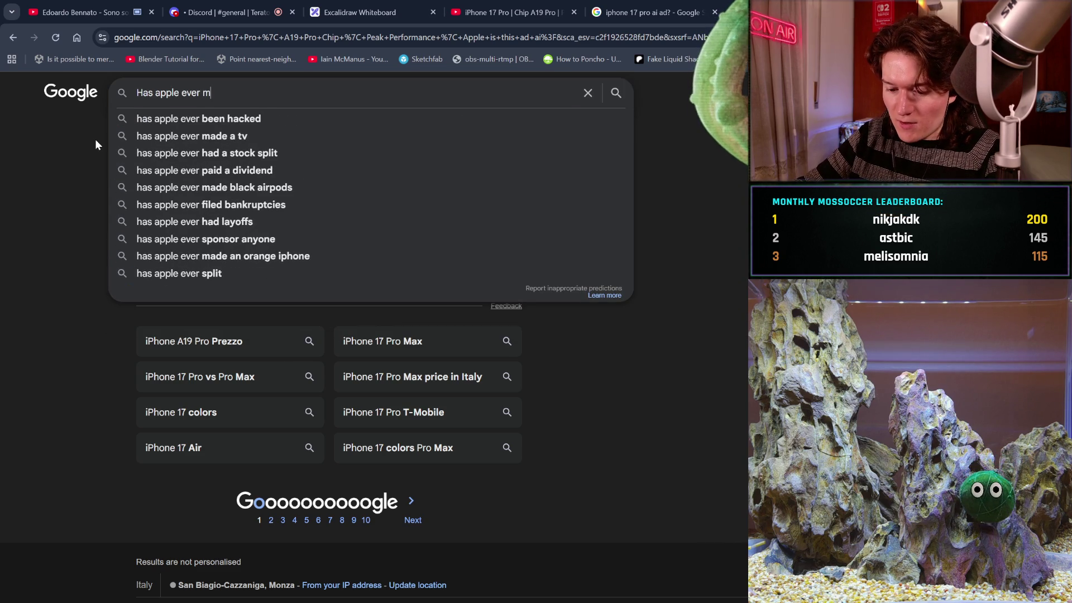
pyautogui.write('ade o')
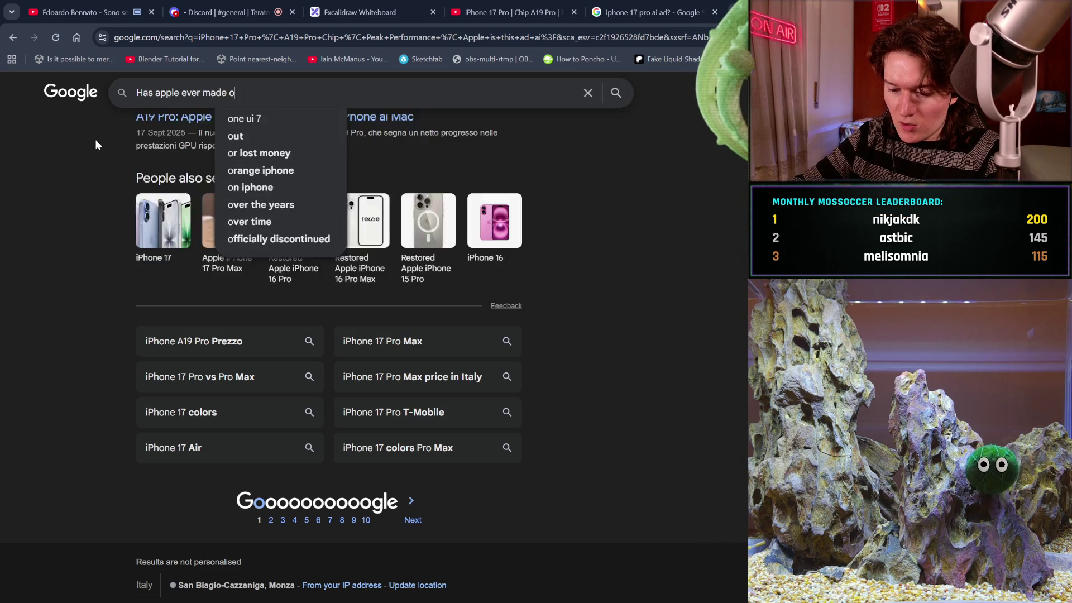
pyautogui.write('ne of h')
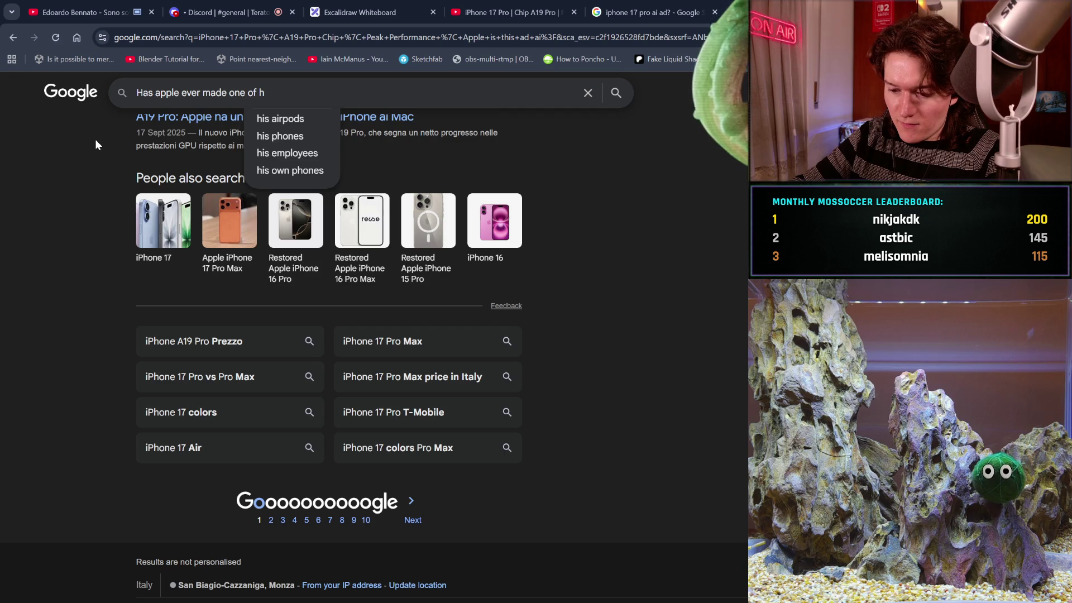
pyautogui.write('is ads u')
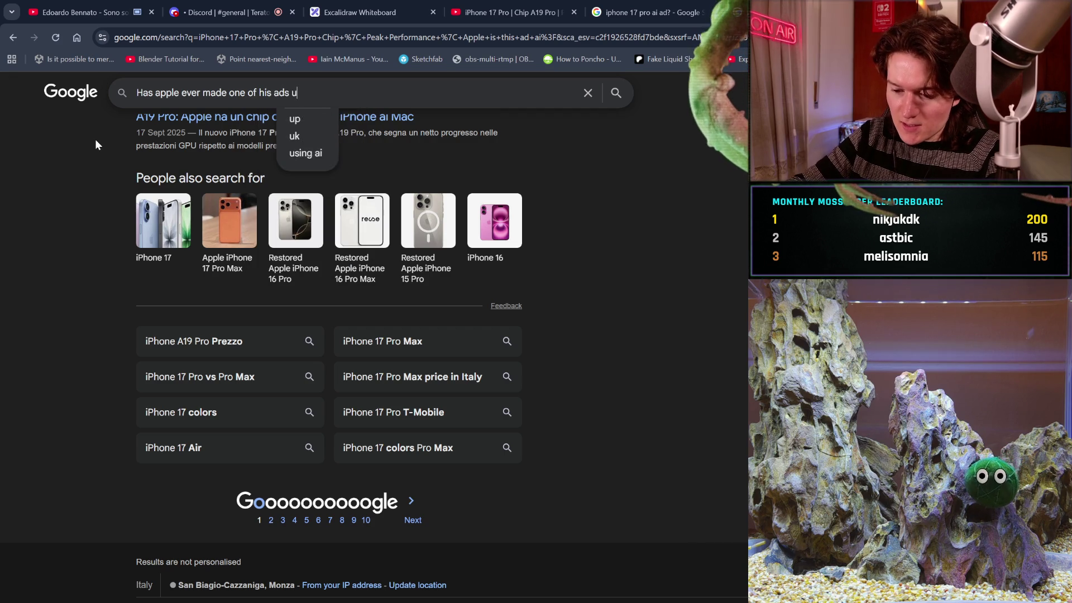
pyautogui.write('sing s')
pyautogui.press('BackSpace')
pyautogui.write('ai?')
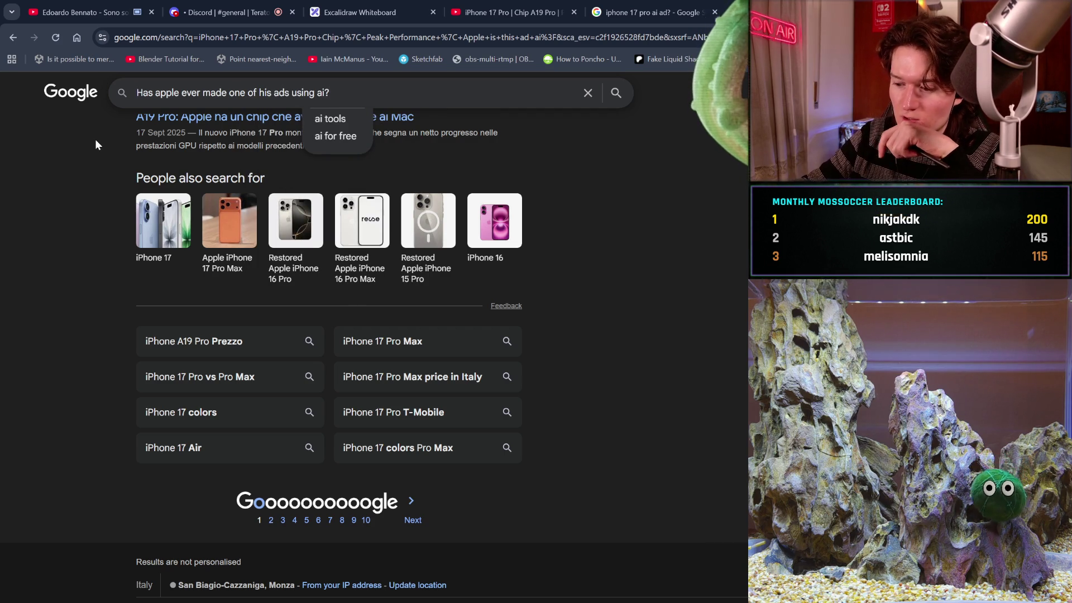
pyautogui.press('Return')
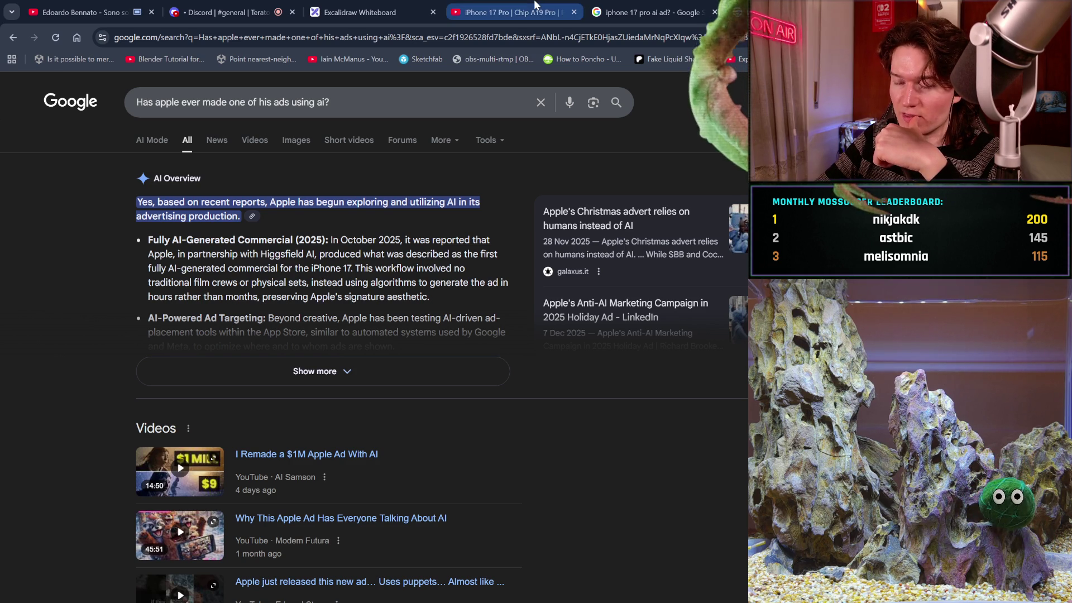
# - Glance at the video tab, then expand the full AI Overview about Apple's AI ads
pyautogui.click(535, 7)
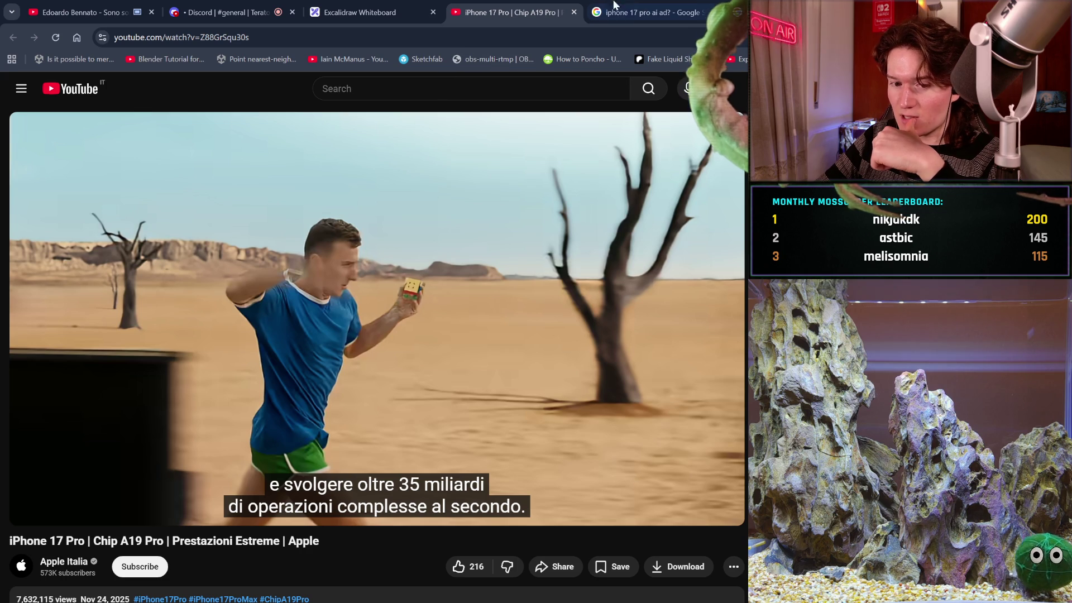
pyautogui.click(599, 8)
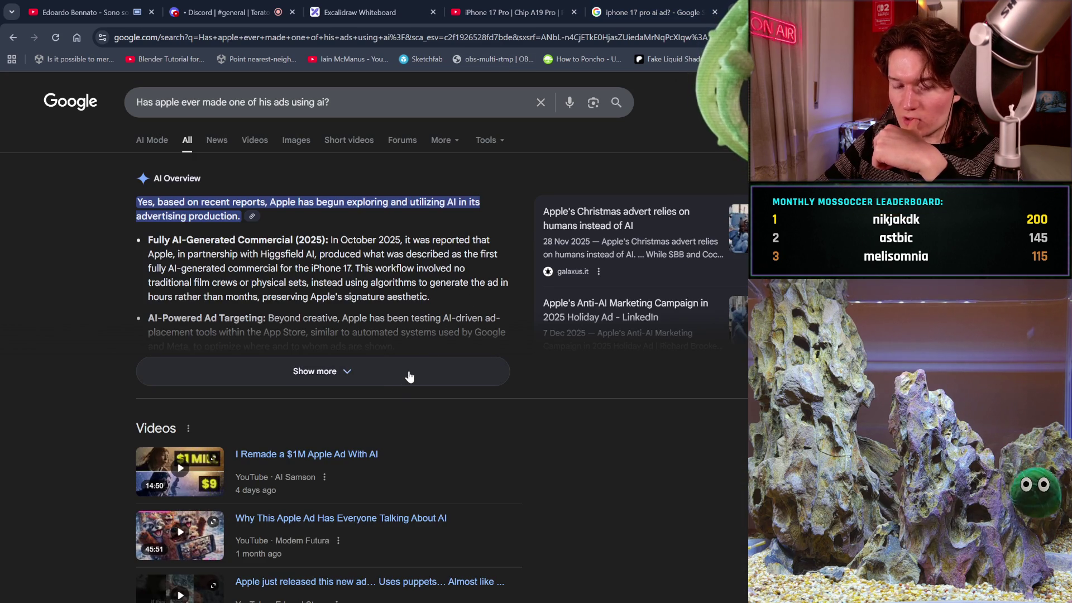
pyautogui.click(410, 375)
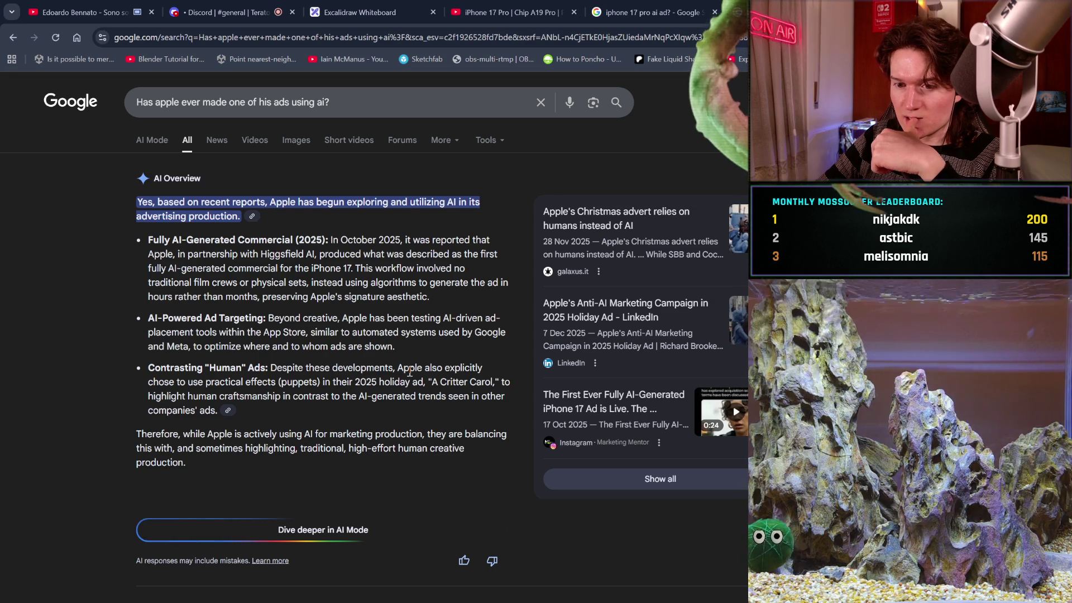
# - Scroll the results and open the Definition article 'Was Apple's new ad written by AI?'
pyautogui.scroll(-1, 410, 371)
pyautogui.scroll(-1, 410, 372)
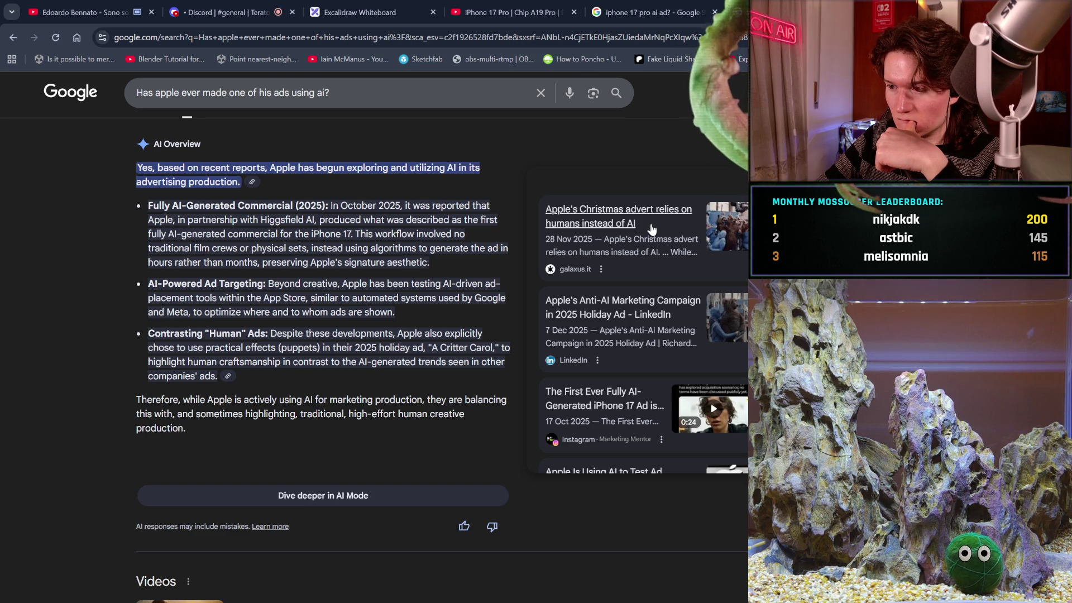
pyautogui.scroll(-3, 651, 229)
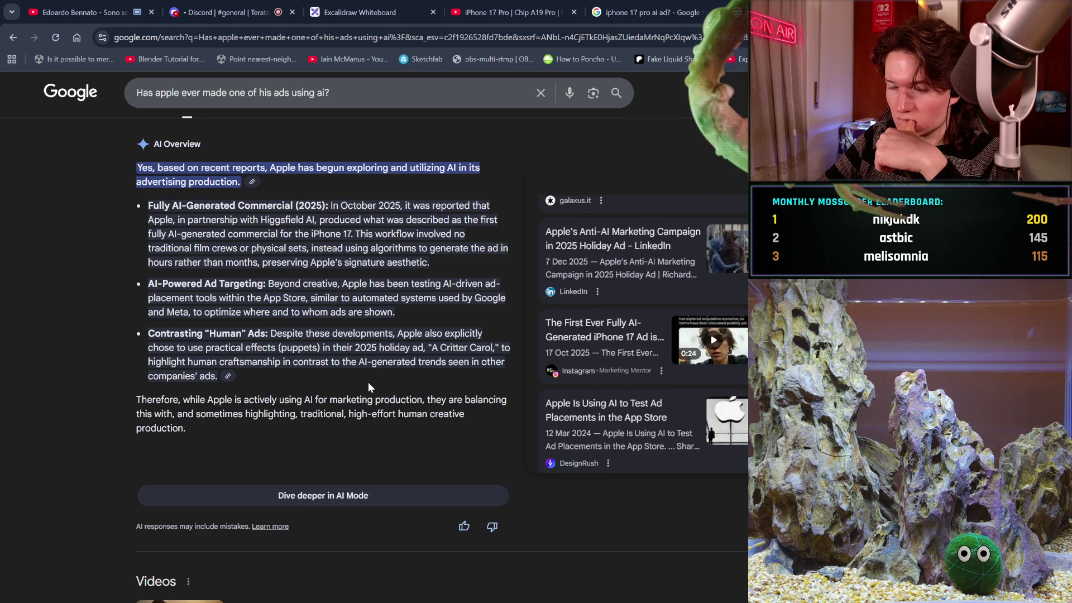
pyautogui.scroll(-1, 367, 382)
pyautogui.scroll(-5, 369, 383)
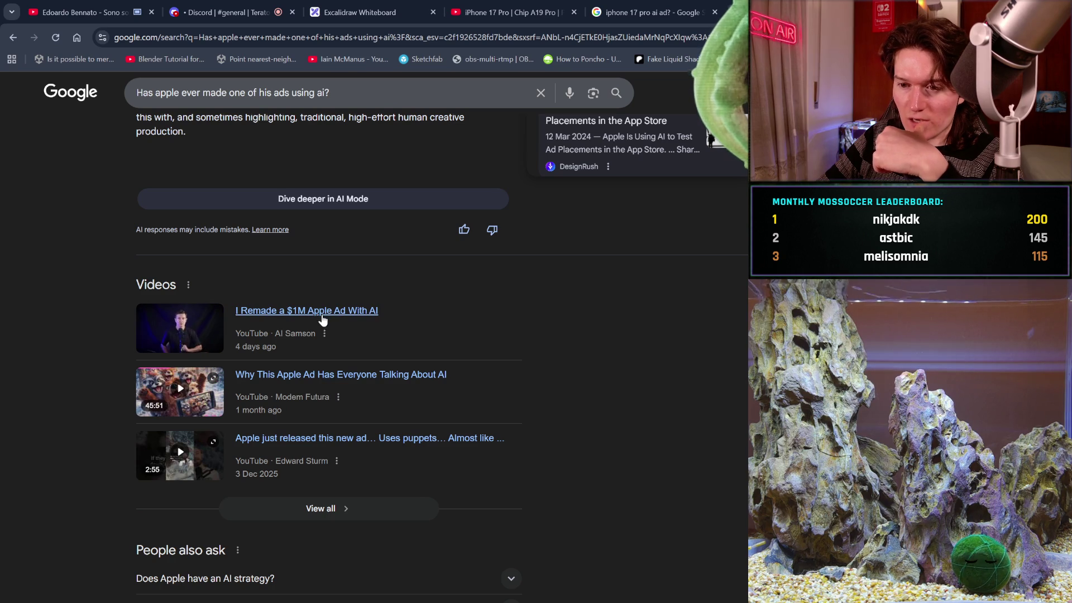
pyautogui.scroll(-4, 479, 471)
pyautogui.scroll(-1, 520, 383)
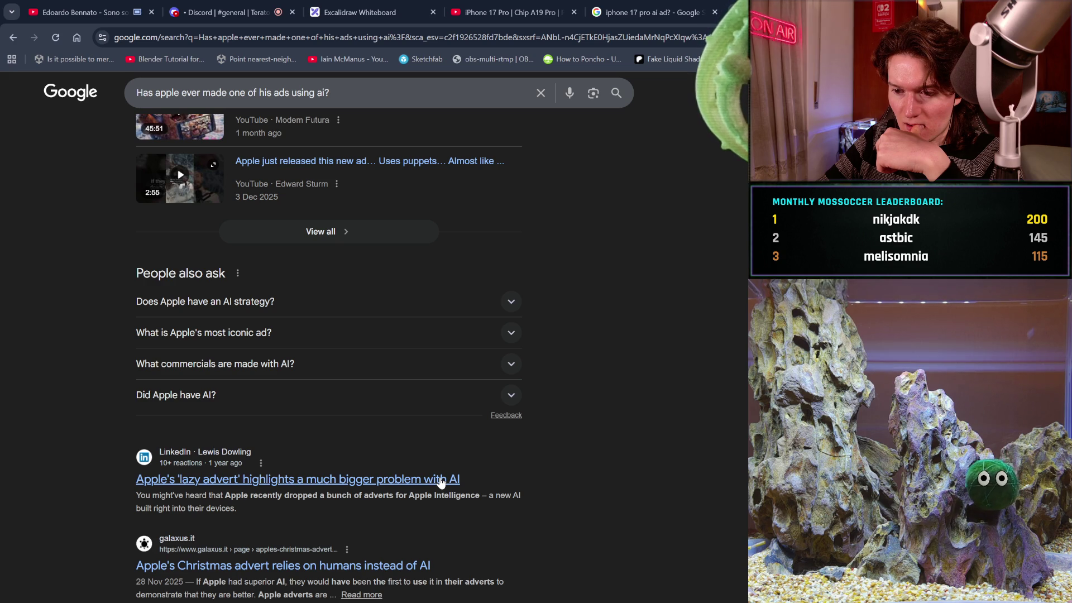
pyautogui.scroll(-3, 441, 481)
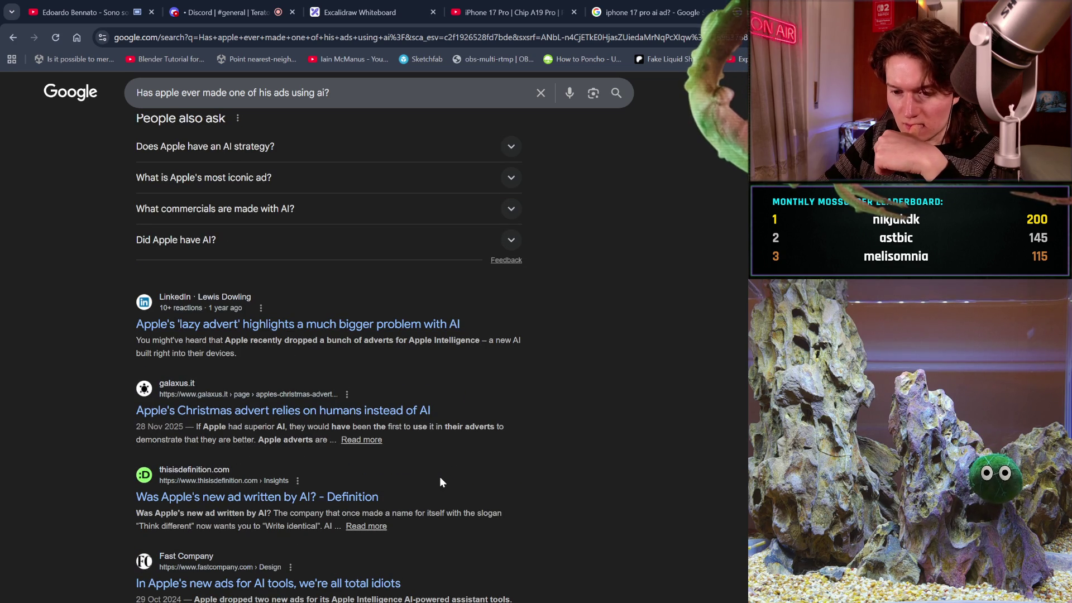
pyautogui.click(344, 500)
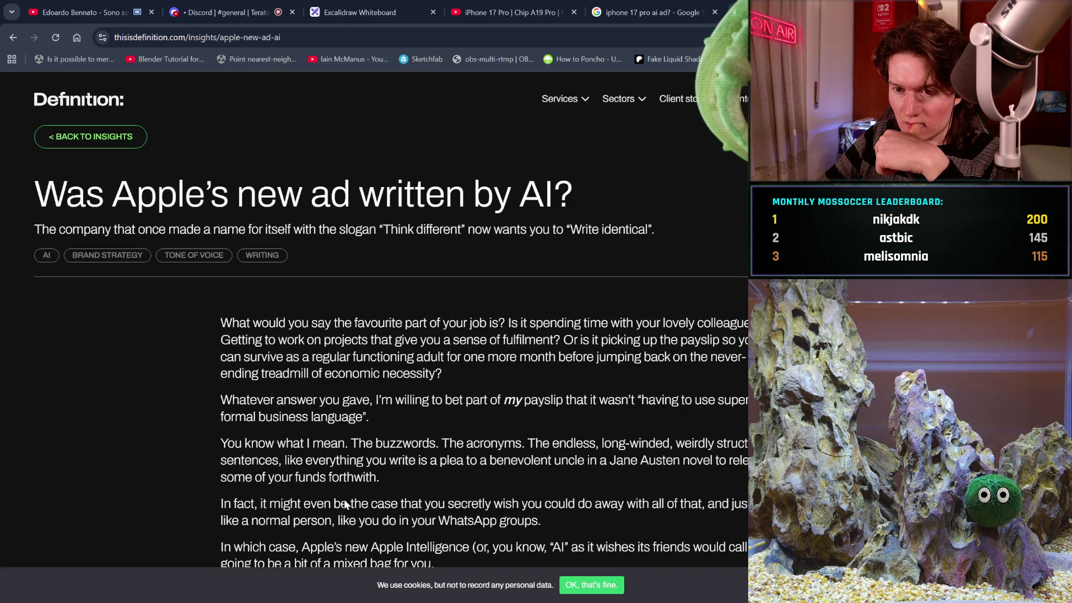
# - Scroll through the Definition article and return to the Google search results
pyautogui.scroll(-5, 344, 501)
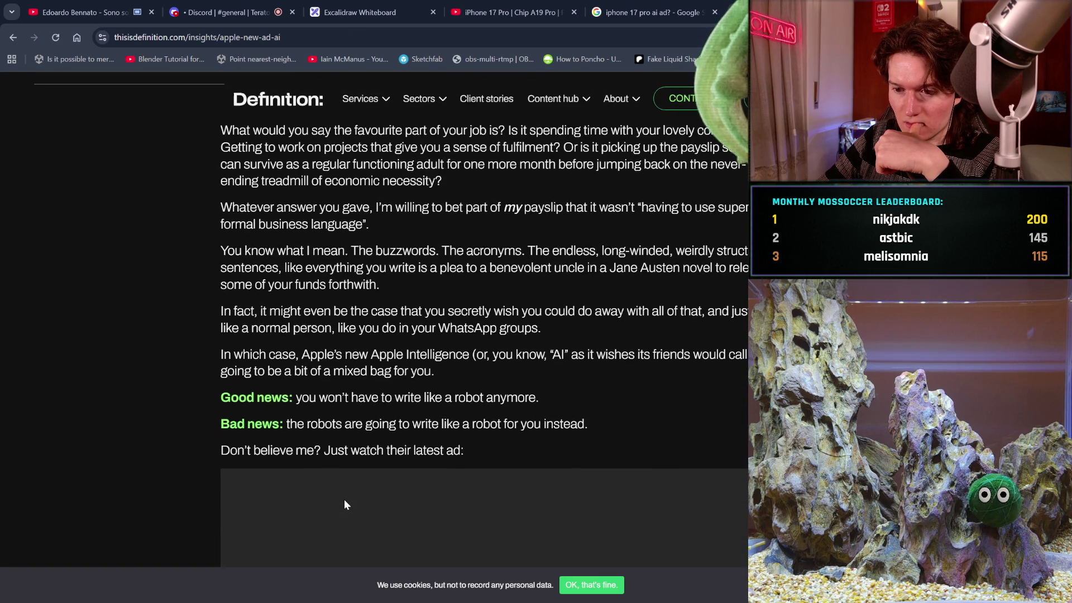
pyautogui.scroll(-1, 344, 499)
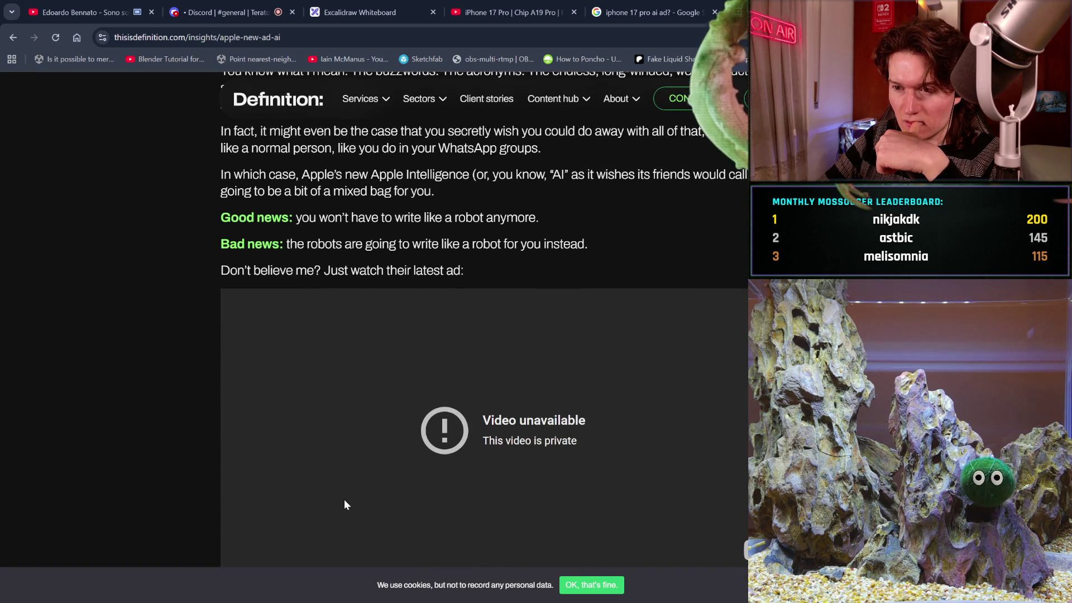
pyautogui.scroll(-3, 344, 499)
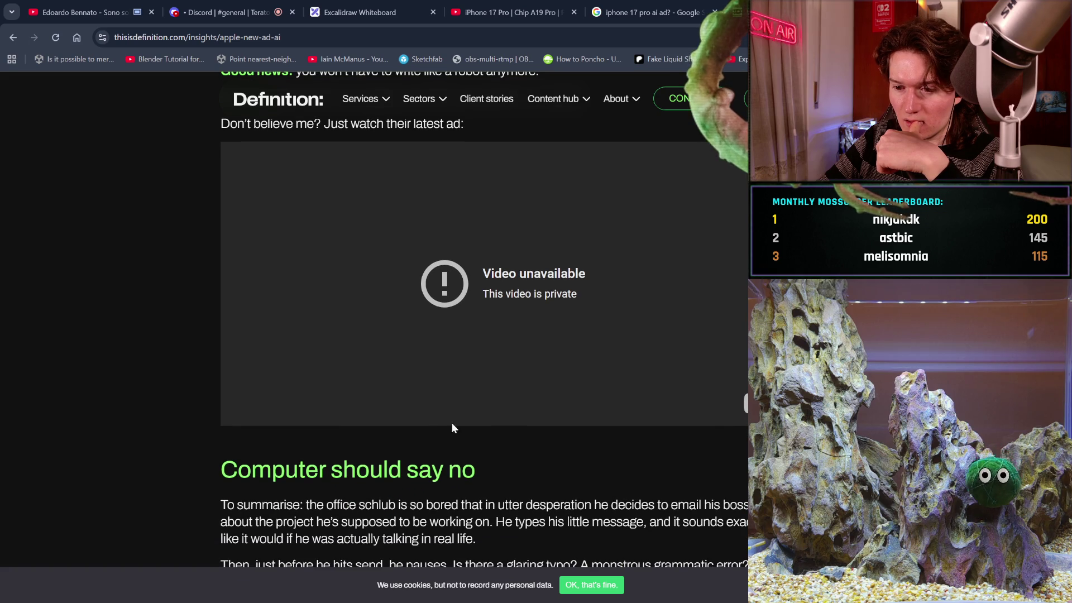
pyautogui.scroll(-8, 555, 339)
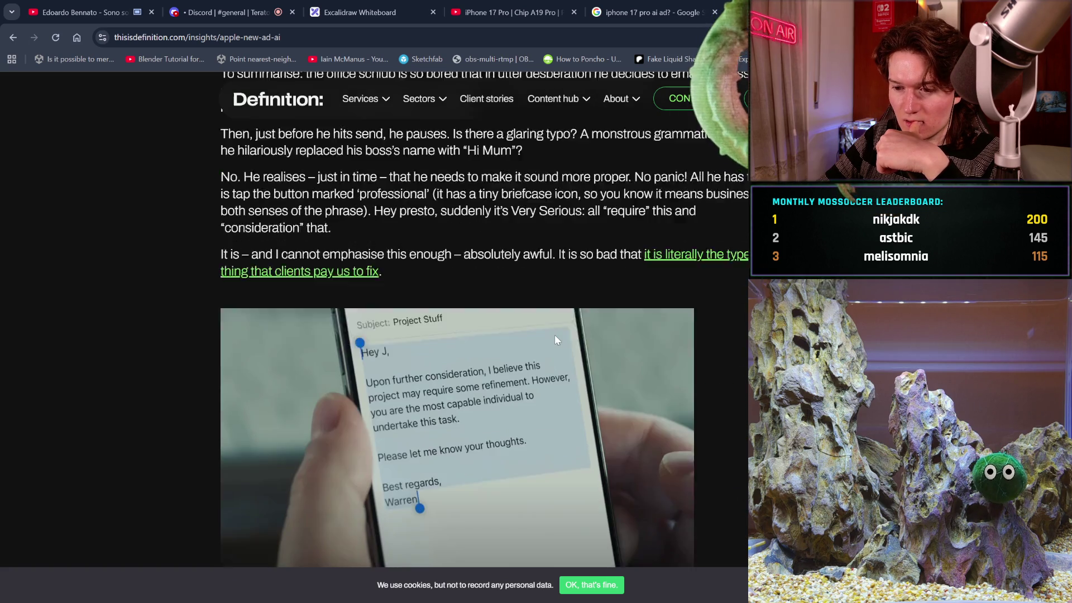
pyautogui.click(8, 49)
# - Open the marketingmentor Instagram post about Higgsfield AI's iPhone 17 ad
pyautogui.scroll(-3, 179, 317)
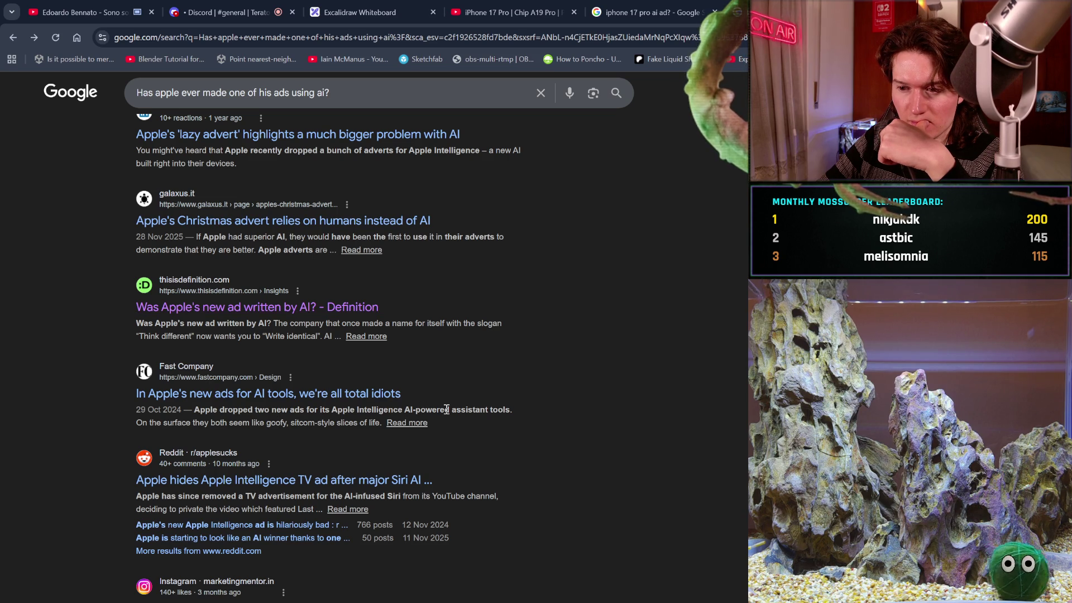
pyautogui.scroll(-1, 476, 450)
pyautogui.scroll(-2, 476, 450)
pyautogui.scroll(-1, 476, 451)
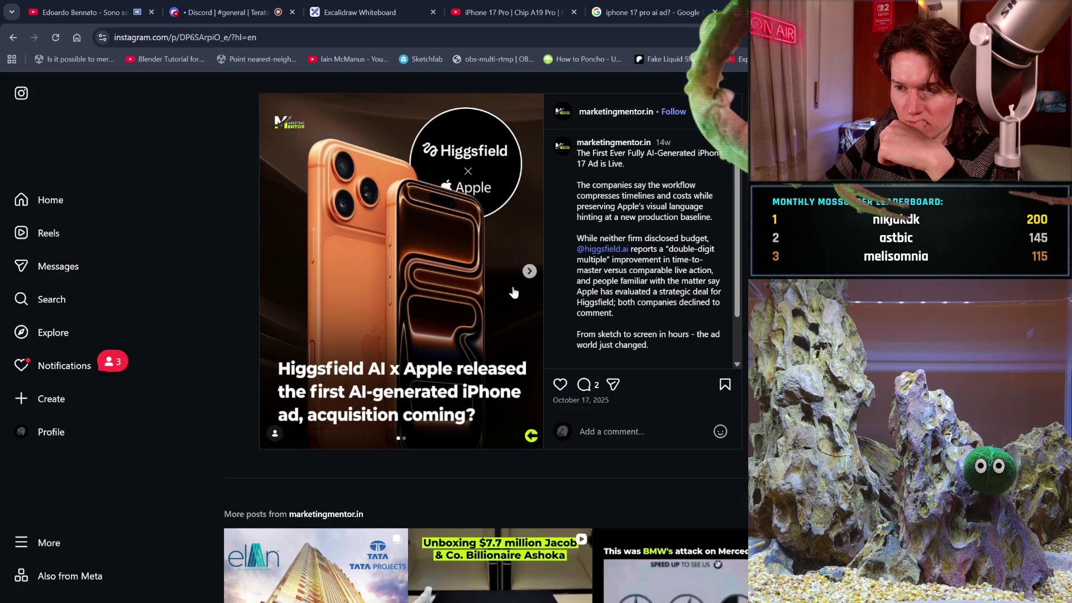
pyautogui.click(530, 271)
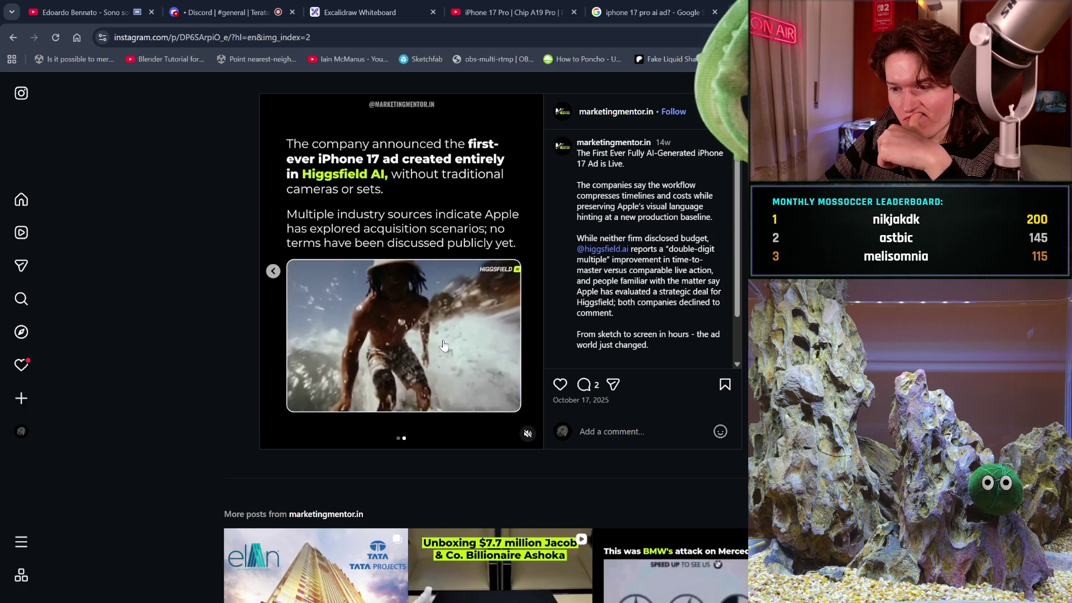
# - Scroll the Higgsfield post's caption, then return to the YouTube iPhone 17 Pro ad tab
pyautogui.scroll(-2, 620, 294)
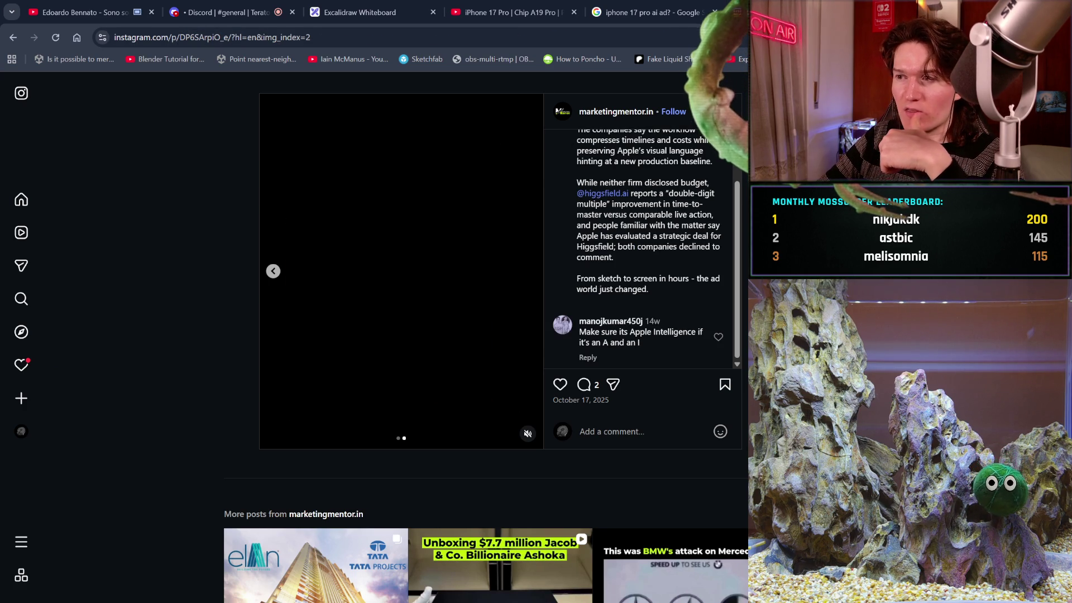
pyautogui.click(603, 12)
pyautogui.click(552, 6)
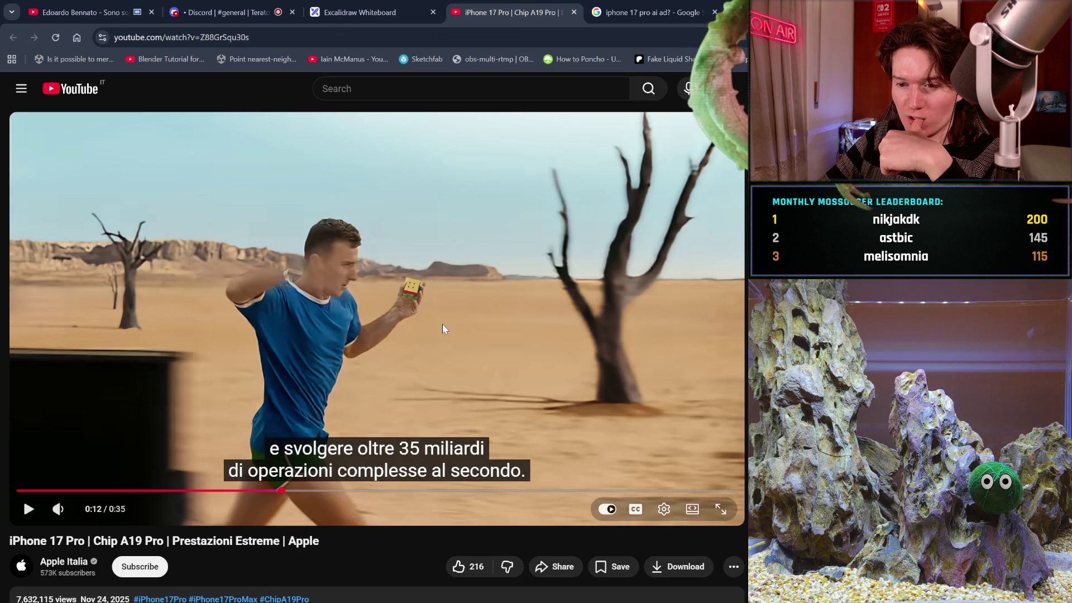
# - Rewind the iPhone 17 Pro ad to 0:00 and watch it through to 0:27
pyautogui.moveTo(278, 491)
pyautogui.mouseDown()
pyautogui.moveTo(232, 491)
pyautogui.moveTo(224, 424)
pyautogui.moveTo(305, 383)
pyautogui.mouseUp()
pyautogui.click(305, 383)
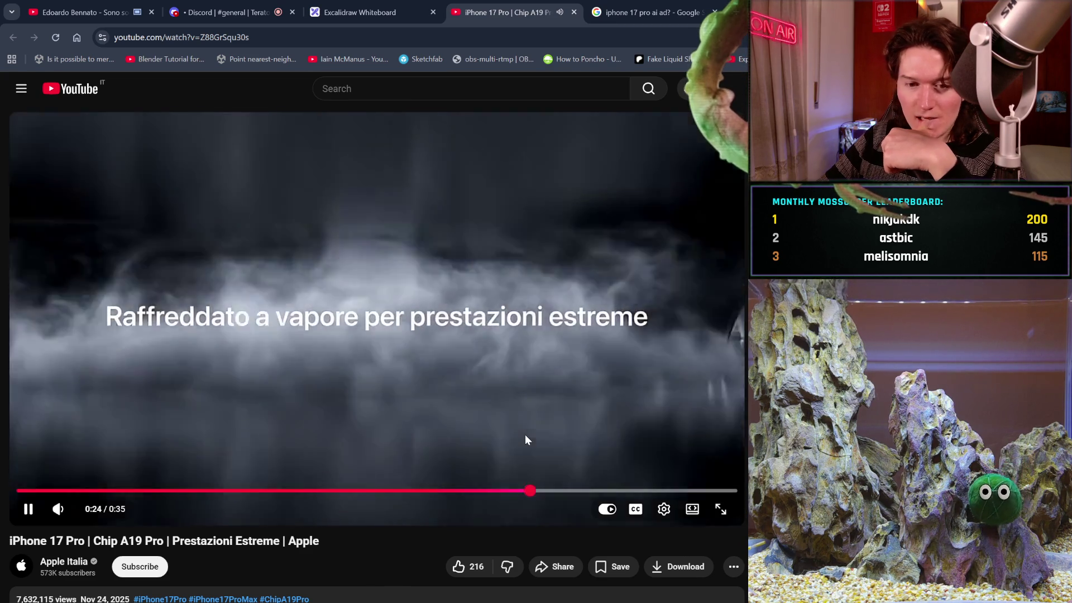
pyautogui.click(525, 440)
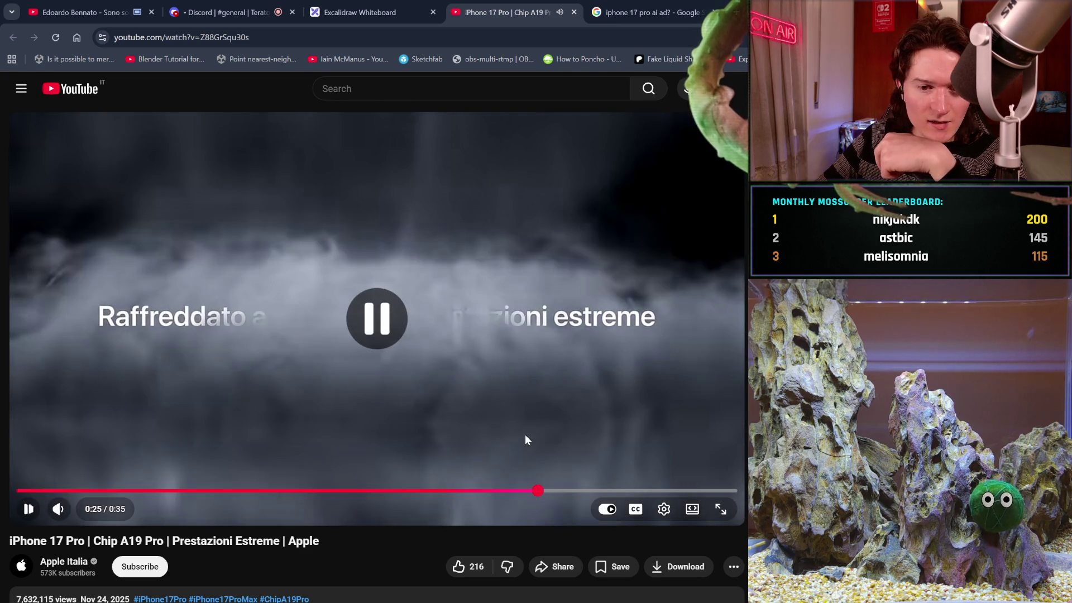
pyautogui.click(588, 402)
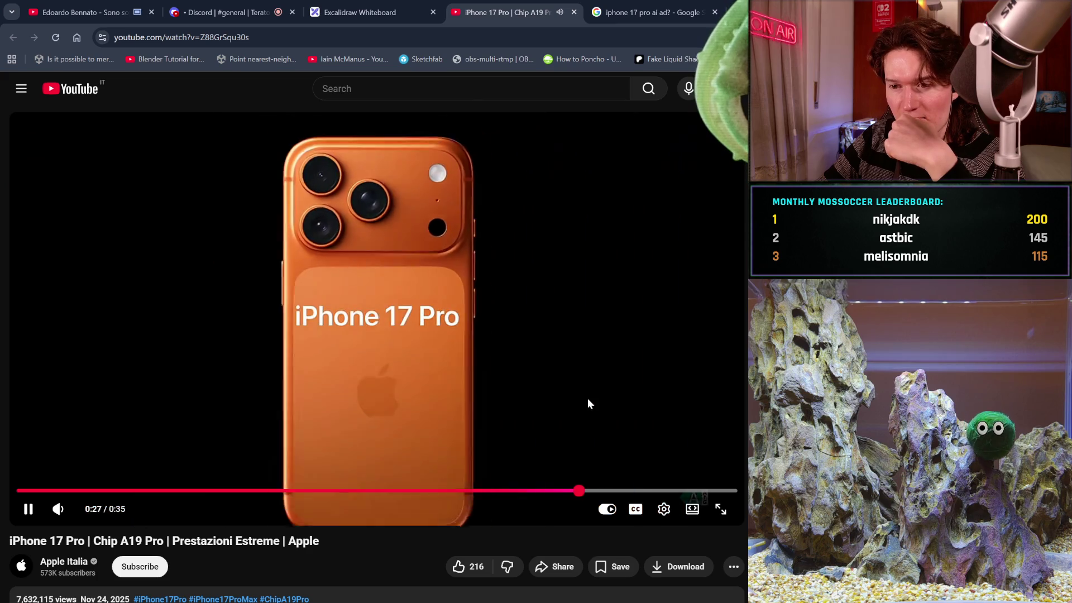
pyautogui.click(587, 400)
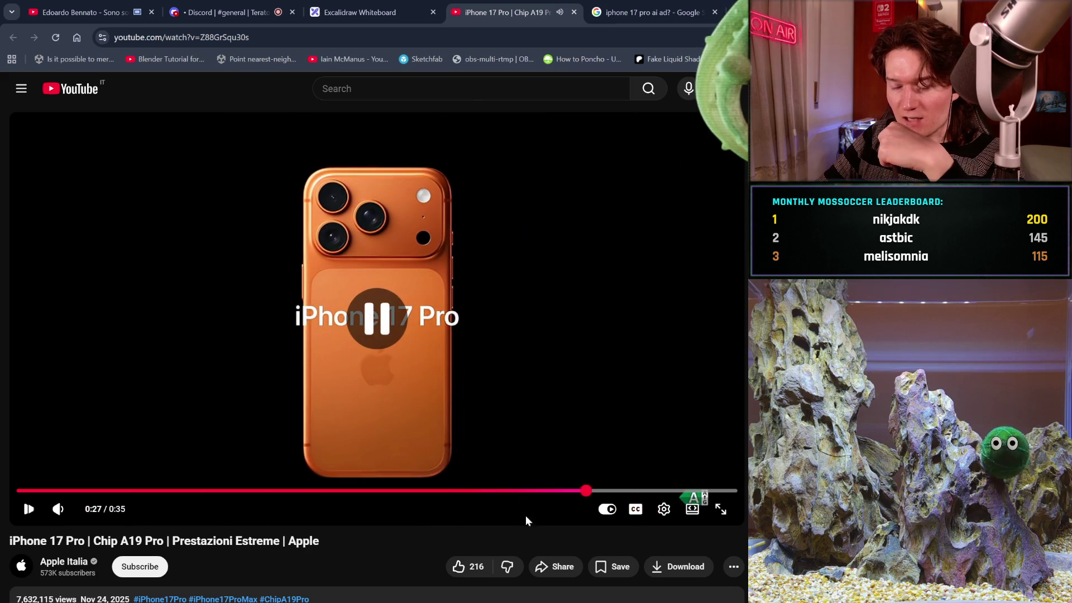
# - Replay the desert running scene from 0:21, briefly in fullscreen, then rewind to earlier
pyautogui.click(503, 491)
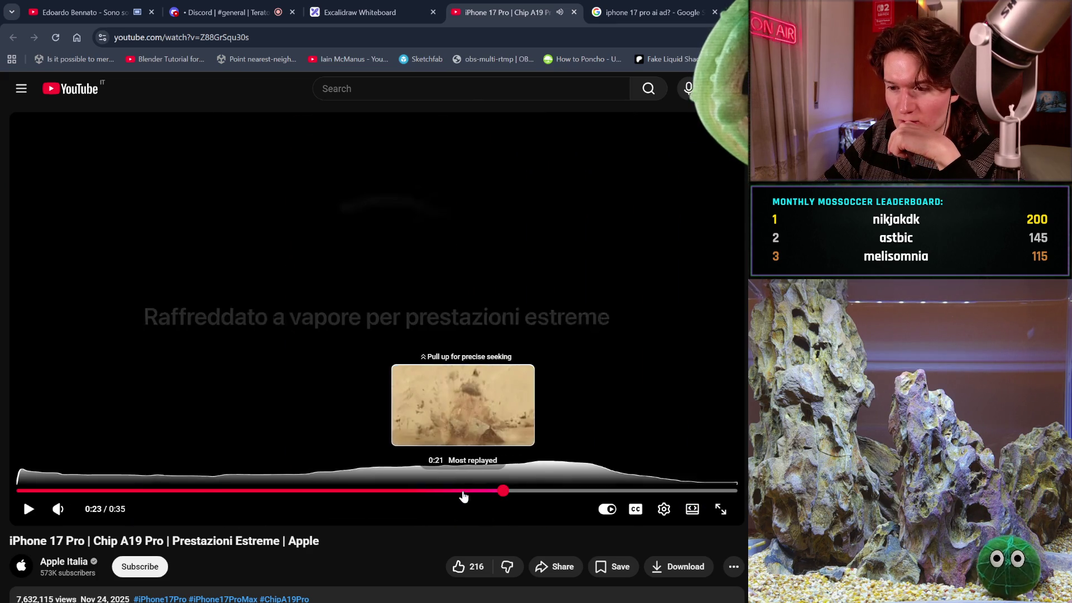
pyautogui.moveTo(463, 496); pyautogui.dragTo(463, 494)
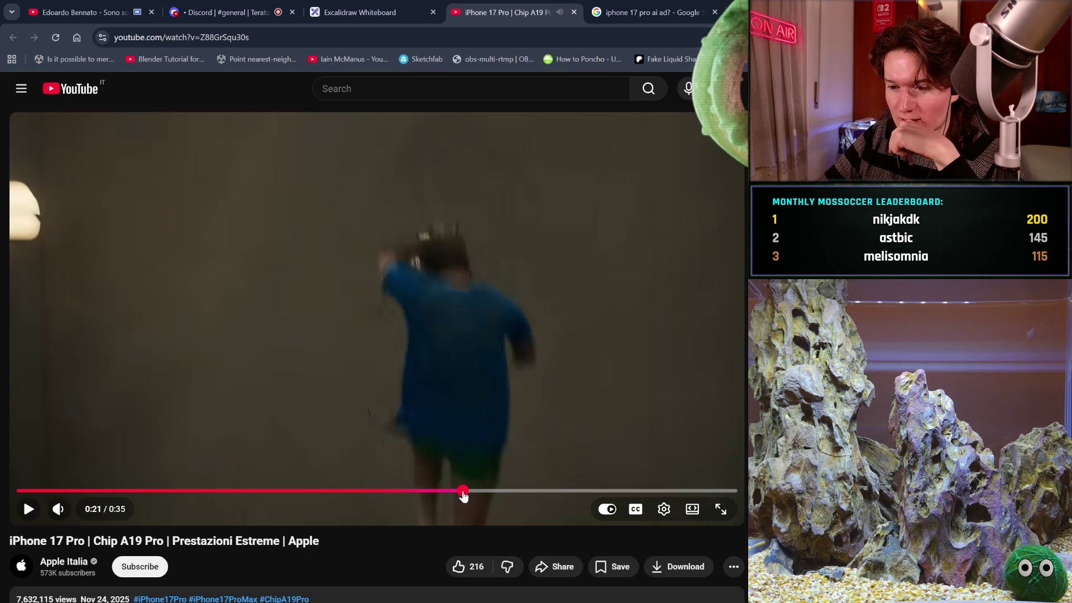
pyautogui.click(552, 401)
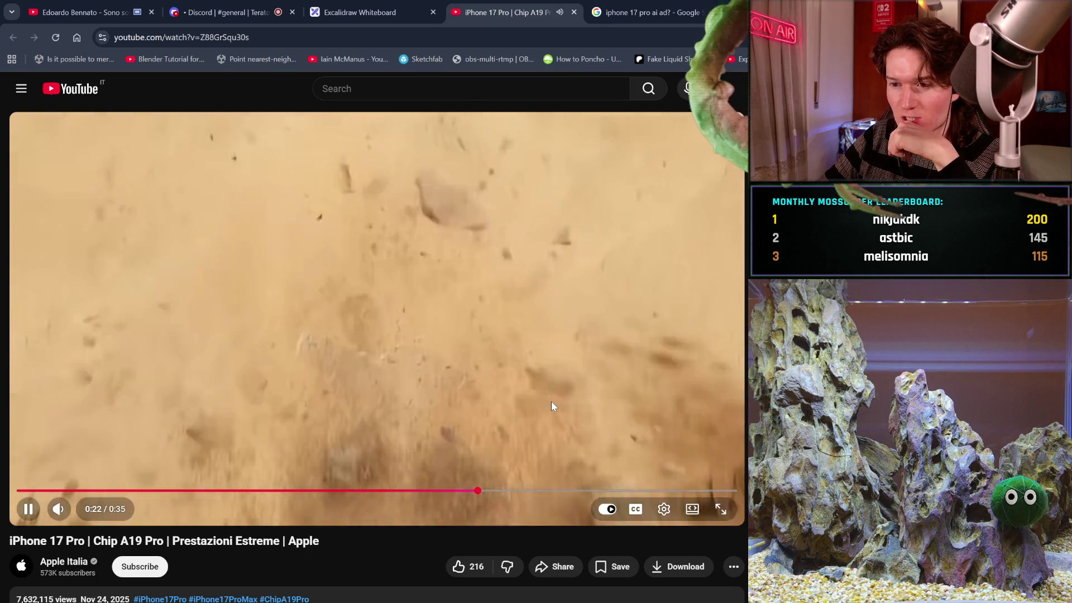
pyautogui.click(551, 401)
pyautogui.moveTo(501, 492); pyautogui.dragTo(493, 496)
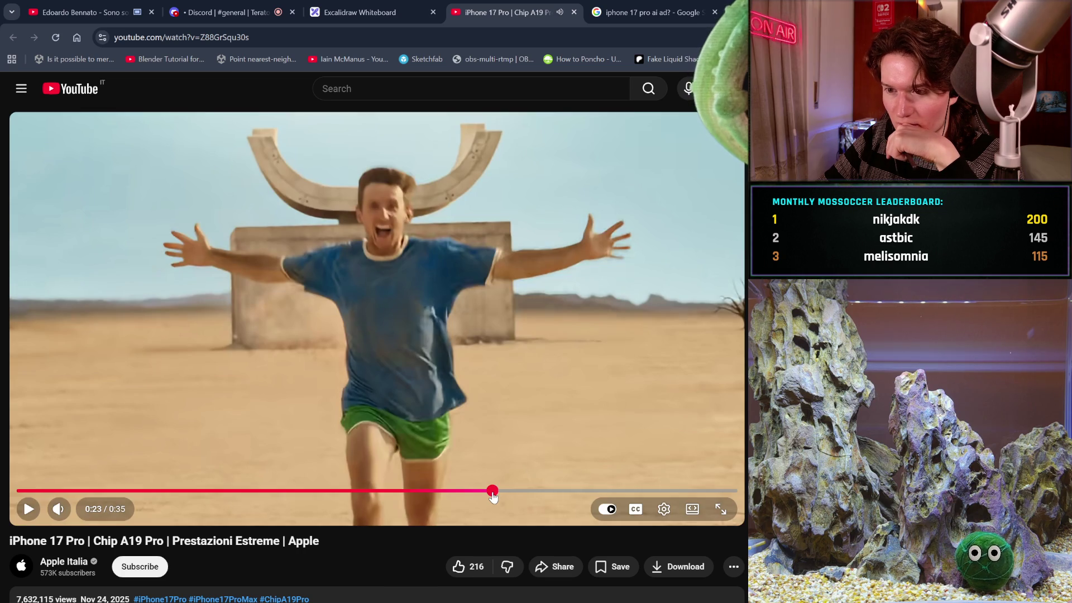
pyautogui.doubleClick(561, 386)
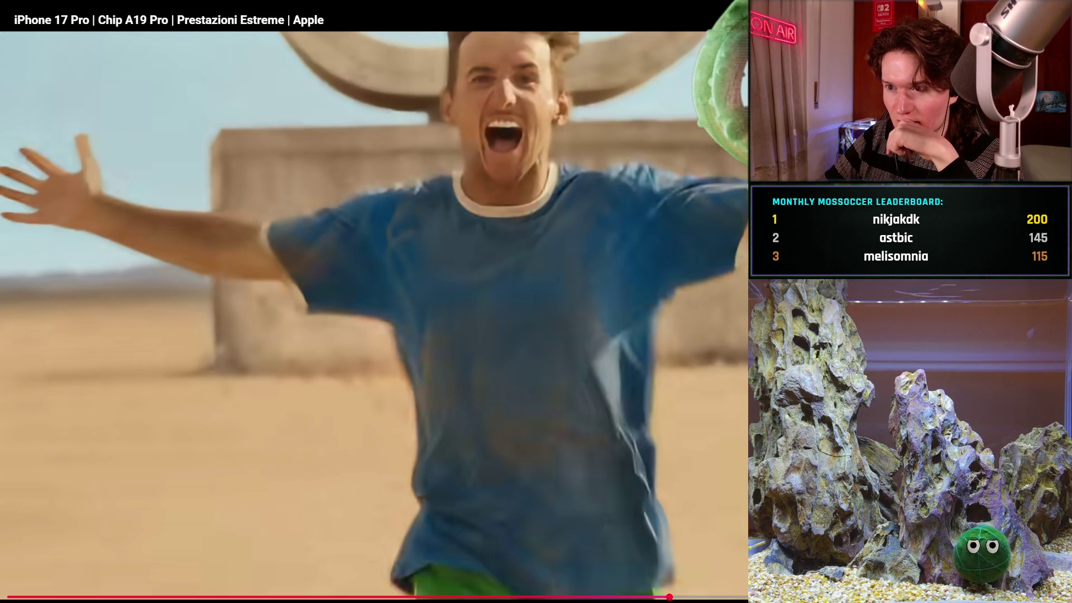
pyautogui.press('Escape')
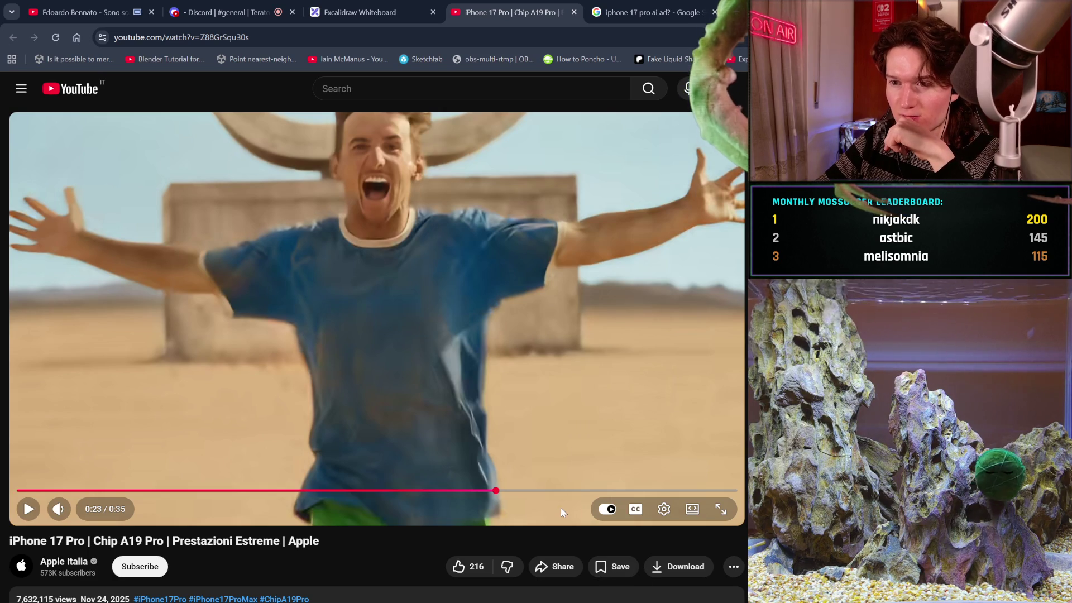
pyautogui.moveTo(495, 491)
pyautogui.mouseDown()
pyautogui.moveTo(143, 491)
pyautogui.moveTo(387, 384)
pyautogui.moveTo(226, 471)
pyautogui.moveTo(163, 468)
pyautogui.moveTo(341, 354)
pyautogui.mouseUp()
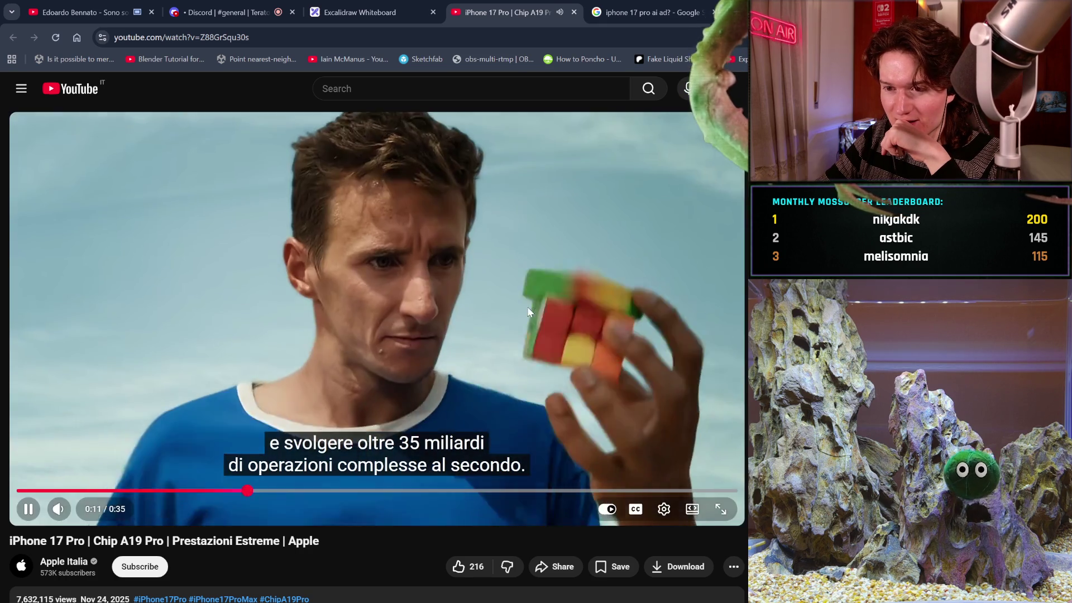
# - Pause and resume the iPhone ad repeatedly, stopping it at 0:15
pyautogui.click(529, 308)
pyautogui.click(528, 309)
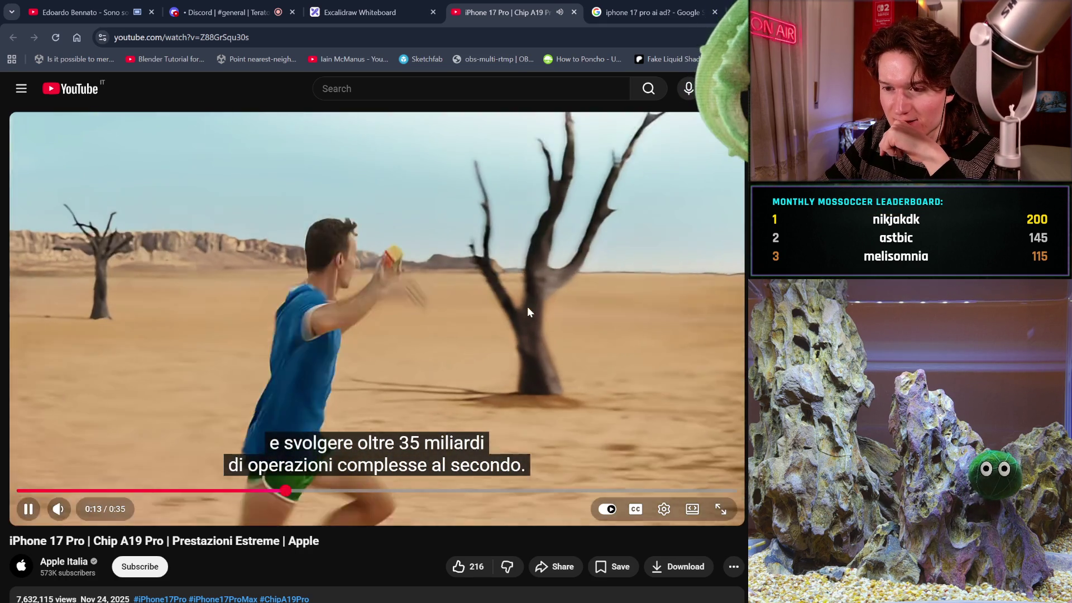
pyautogui.click(528, 307)
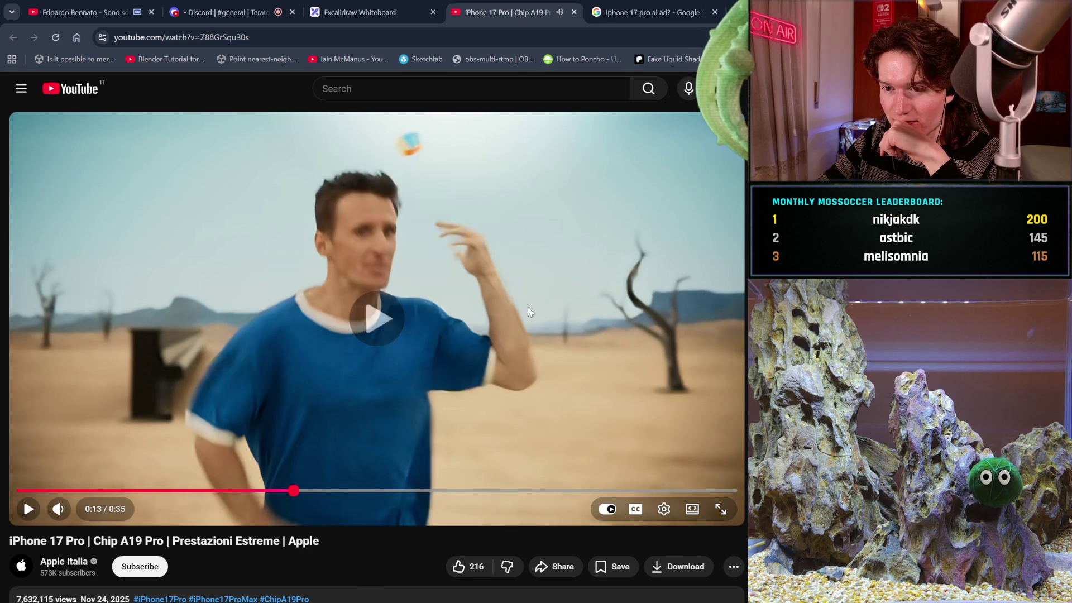
pyautogui.click(527, 308)
pyautogui.click(528, 307)
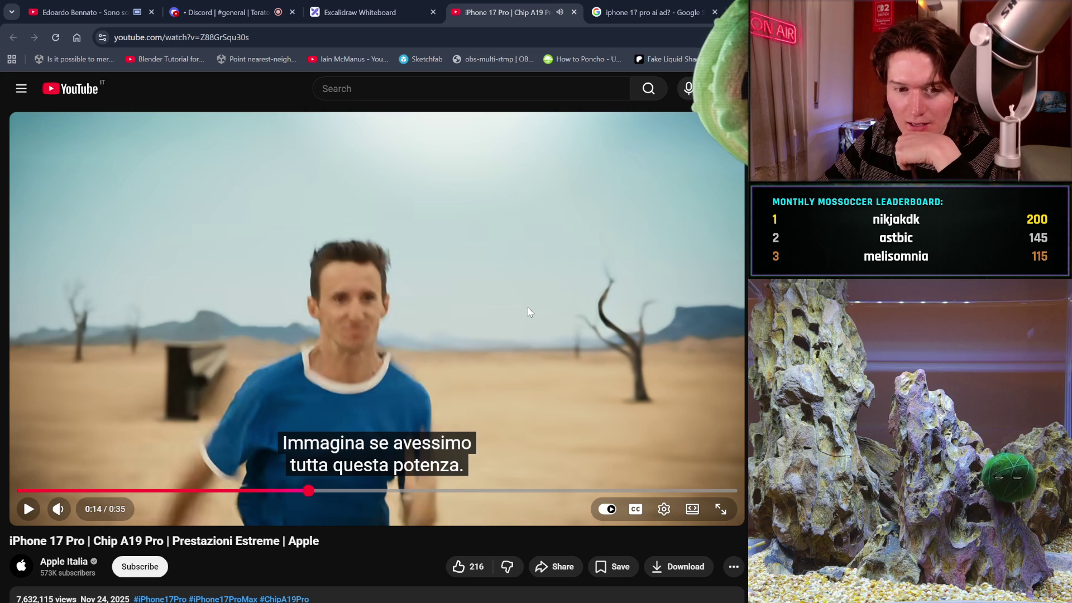
pyautogui.click(528, 307)
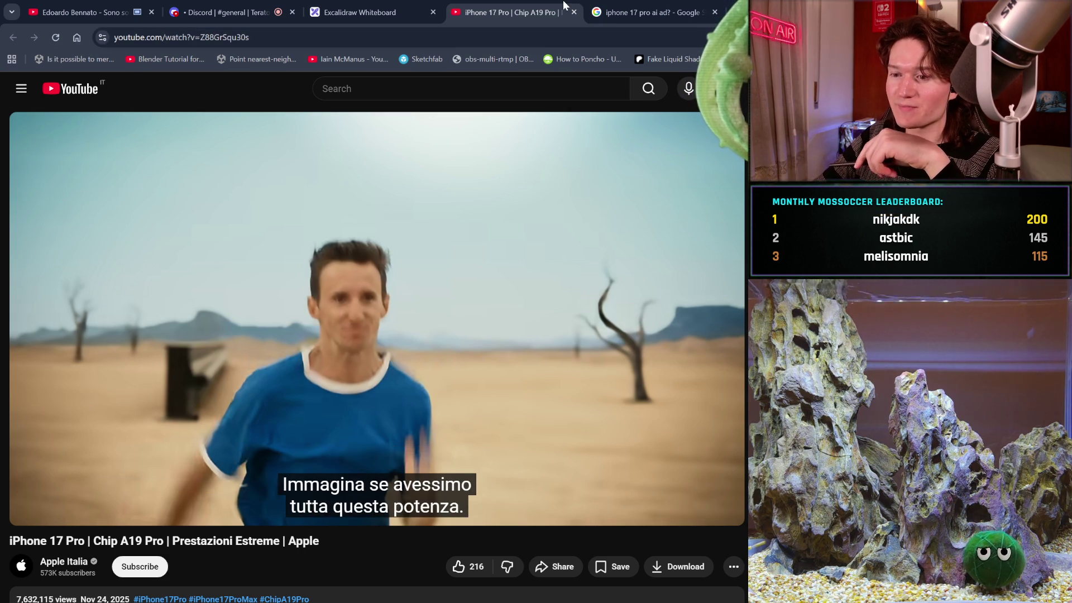
pyautogui.click(654, 223)
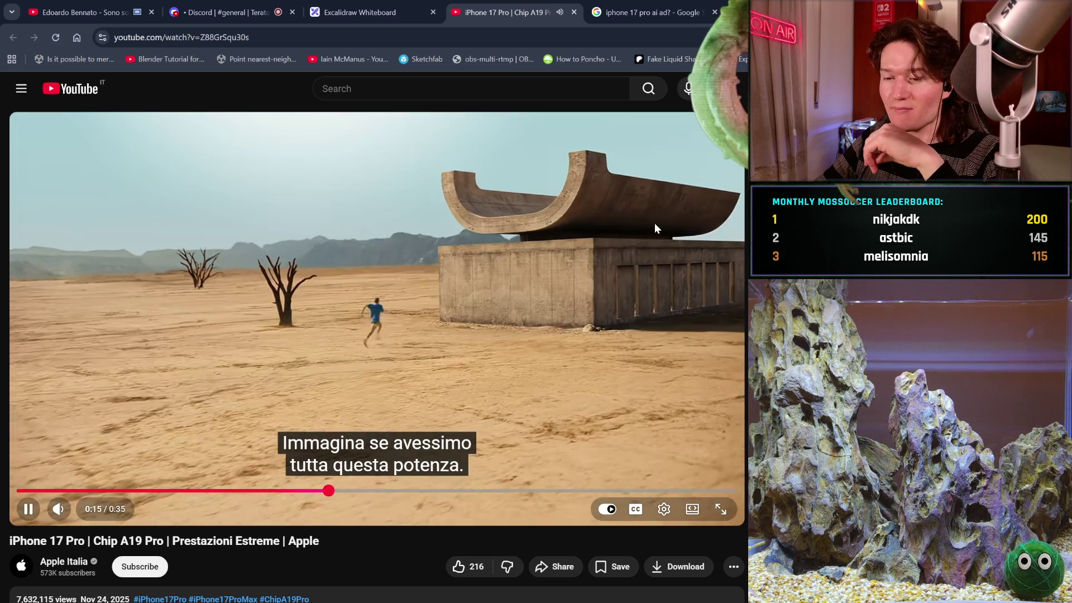
pyautogui.click(655, 223)
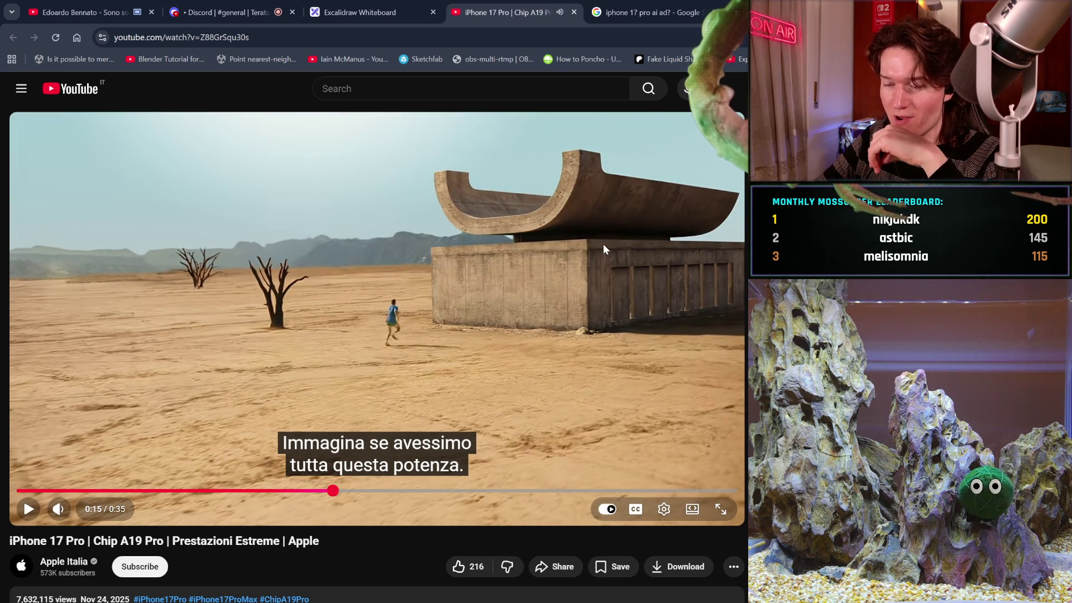
# - Close the iPhone 17 Pro ad and Google Search tabs, returning to the lyrics video
pyautogui.click(577, 15)
pyautogui.click(578, 16)
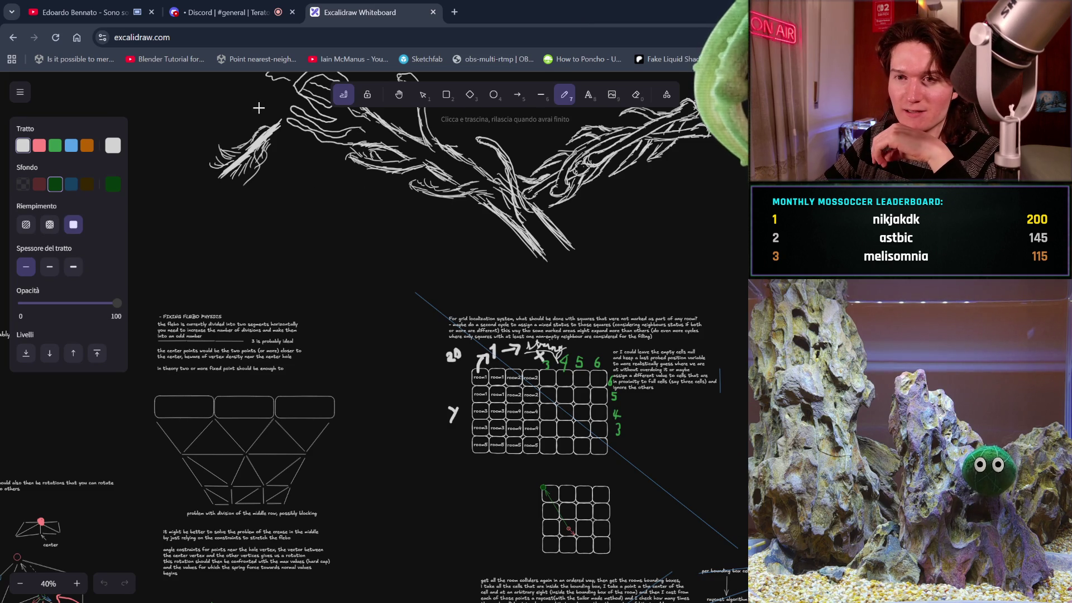
pyautogui.click(83, 11)
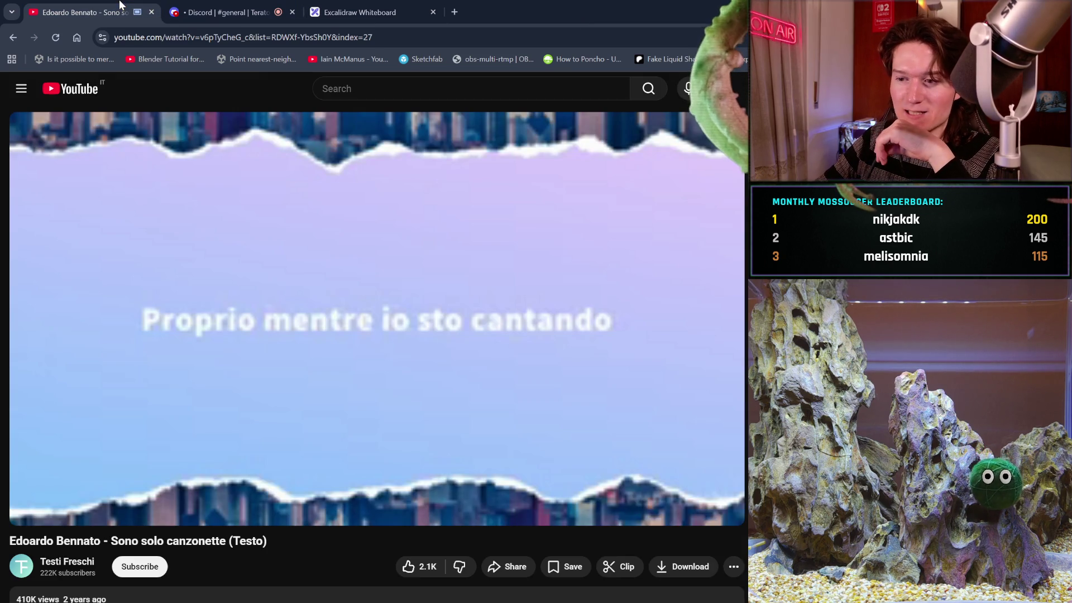
# - Pause and resume the 'Sono solo canzonette (Testo)' lyrics video
pyautogui.click(336, 258)
pyautogui.click(336, 258)
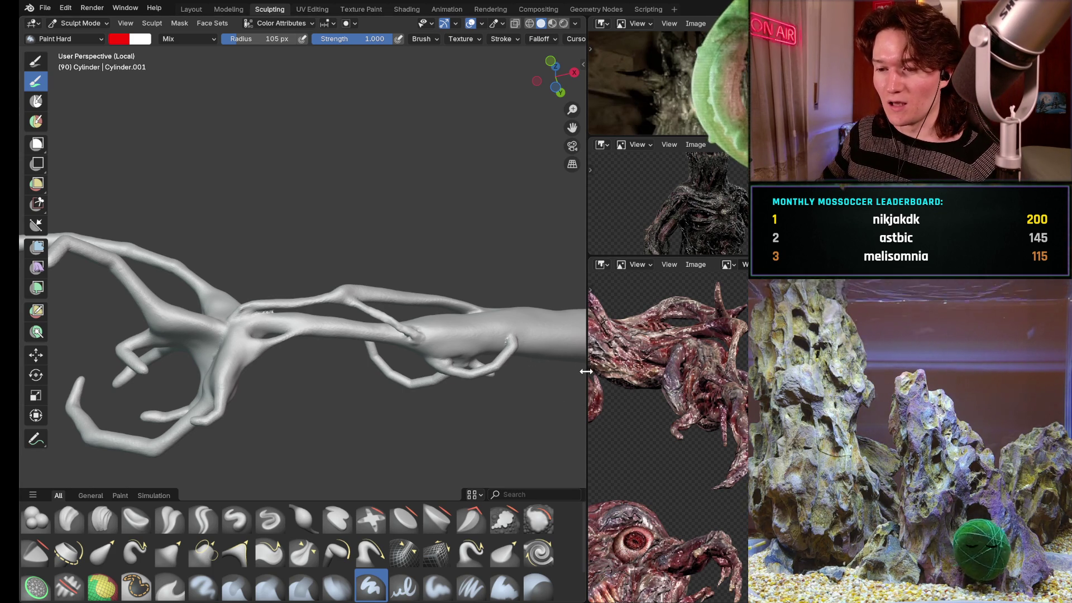
# - Widen the 3D viewport, zoom onto the trunk-tendril junction, and select the Inflate/Deflate brush
pyautogui.moveTo(586, 376)
pyautogui.mouseDown()
pyautogui.moveTo(700, 376)
pyautogui.moveTo(584, 376)
pyautogui.mouseUp()
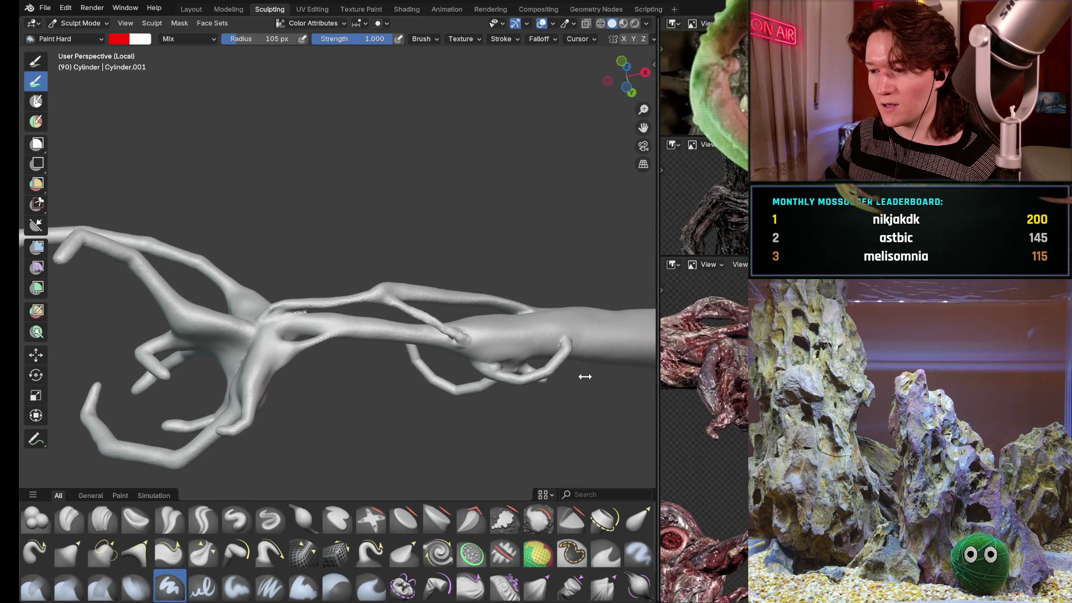
pyautogui.moveTo(461, 328); pyautogui.dragTo(454, 362, button='middle')
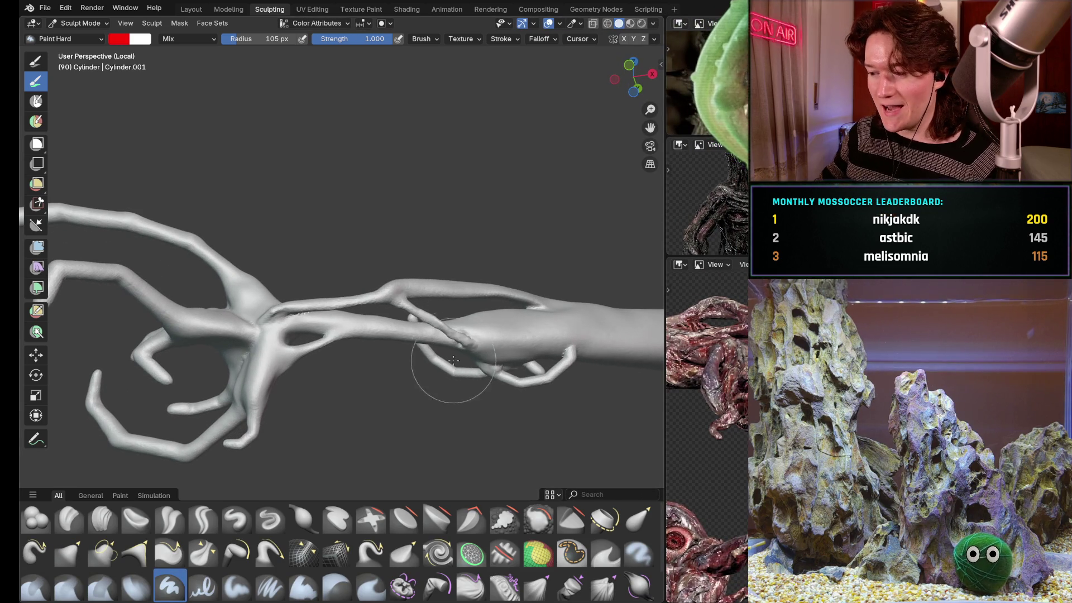
pyautogui.scroll(4, 443, 384)
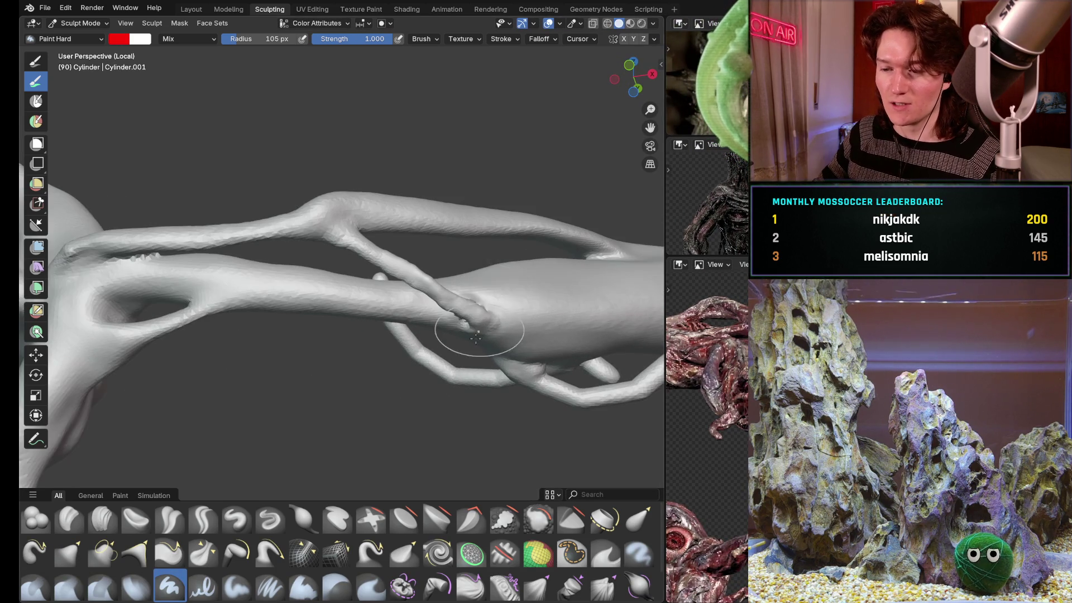
pyautogui.scroll(4, 478, 335)
pyautogui.moveTo(508, 345)
pyautogui.mouseDown(button='middle')
pyautogui.moveTo(479, 311)
pyautogui.moveTo(414, 403)
pyautogui.mouseUp(button='middle')
pyautogui.scroll(-2, 428, 391)
pyautogui.scroll(-2, 440, 385)
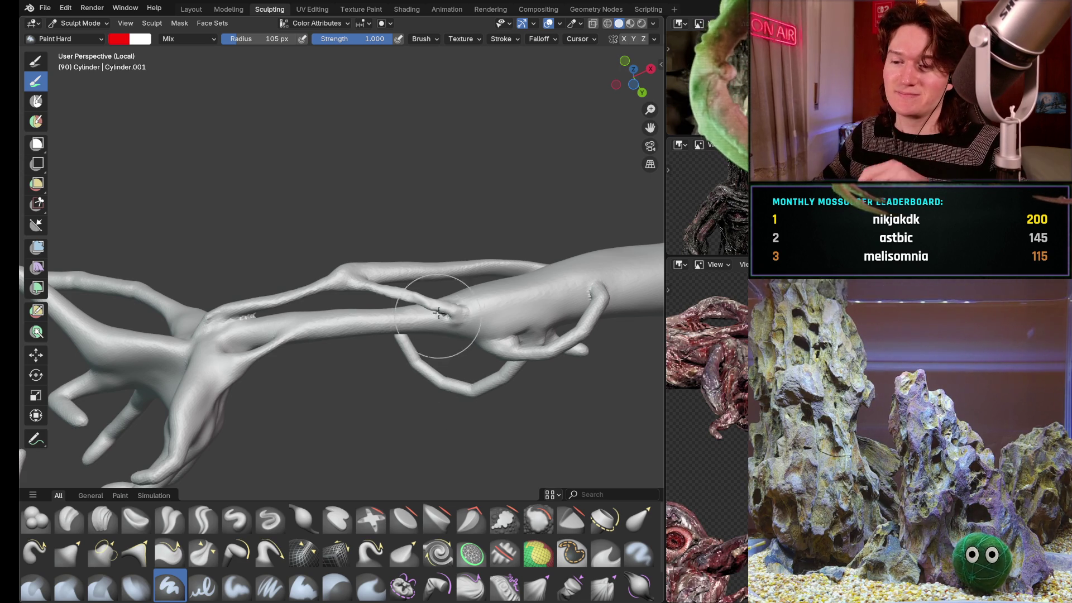
pyautogui.scroll(4, 441, 316)
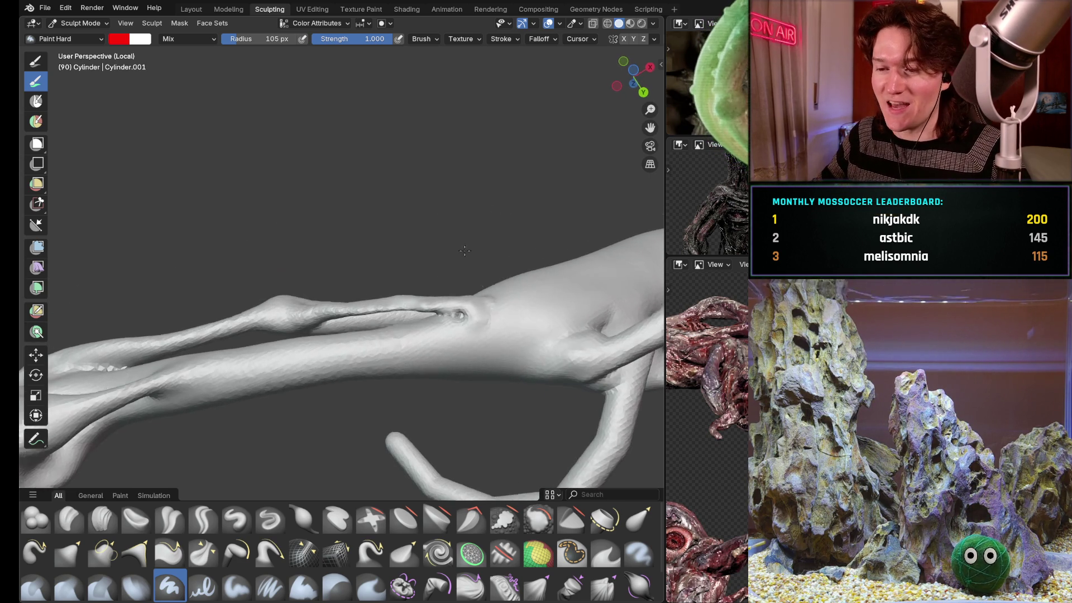
pyautogui.scroll(5, 455, 311)
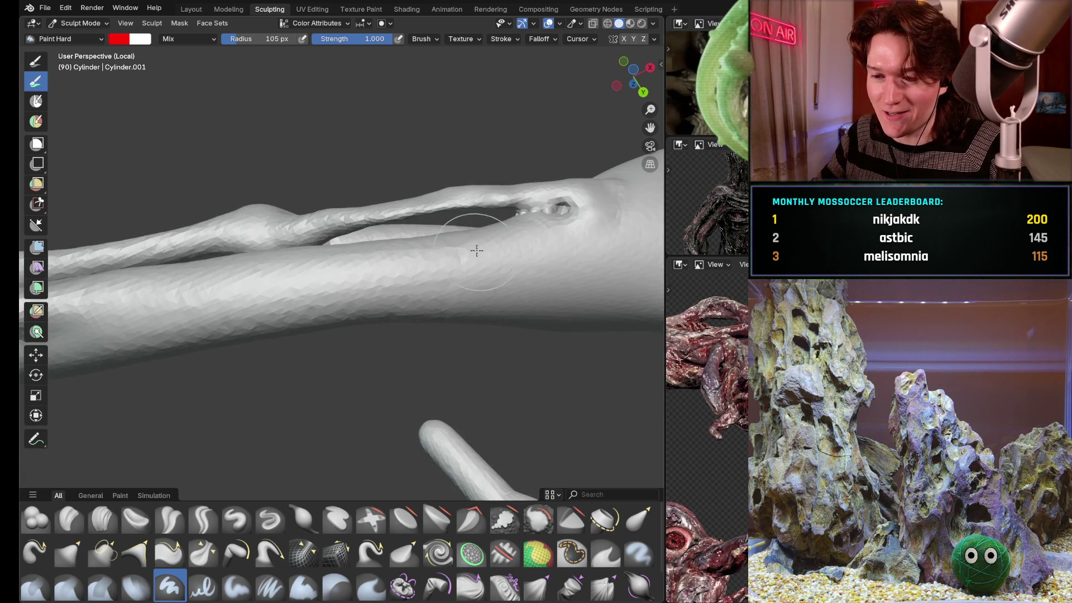
pyautogui.scroll(3, 504, 368)
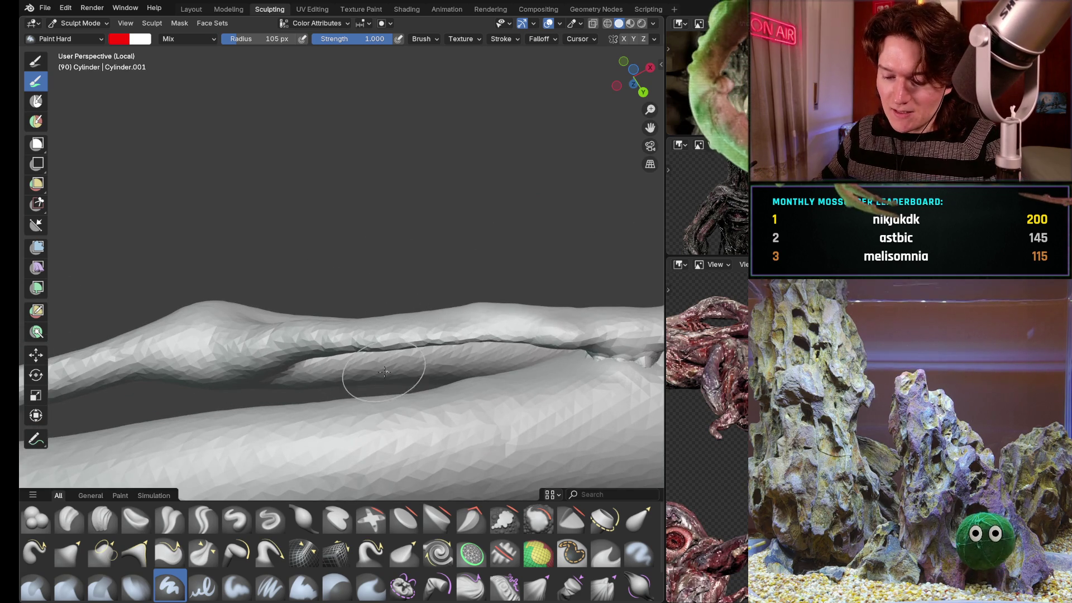
pyautogui.click(303, 518)
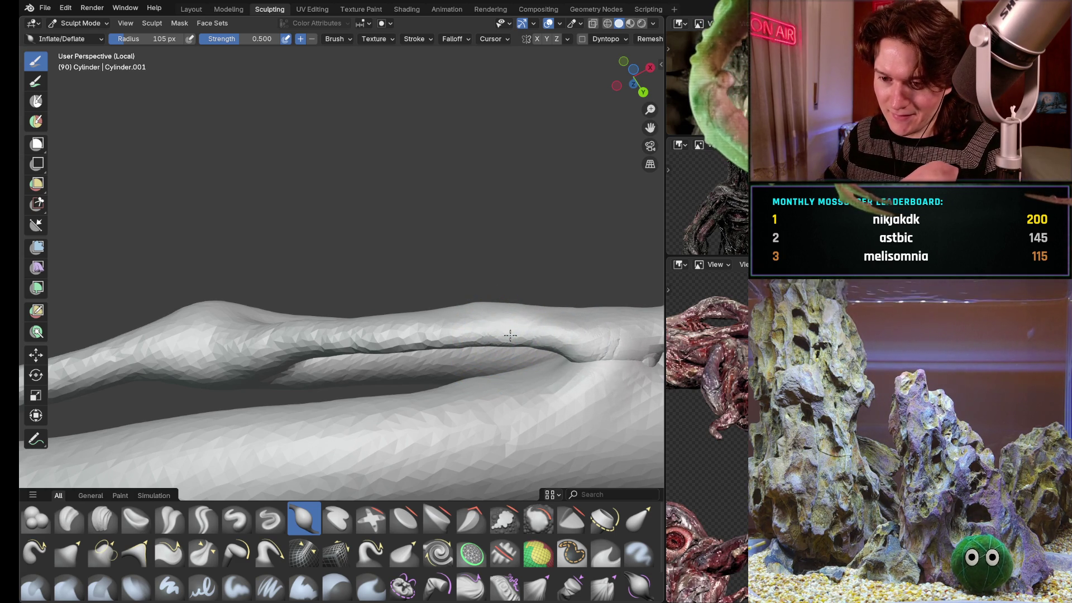
# - Inflate the dent at the branch junction, then disable Dyntopo and undo the crinkled stroke
pyautogui.moveTo(598, 357)
pyautogui.mouseDown(button='middle')
pyautogui.moveTo(621, 353)
pyautogui.moveTo(591, 268)
pyautogui.moveTo(555, 299)
pyautogui.moveTo(593, 239)
pyautogui.moveTo(373, 364)
pyautogui.mouseUp(button='middle')
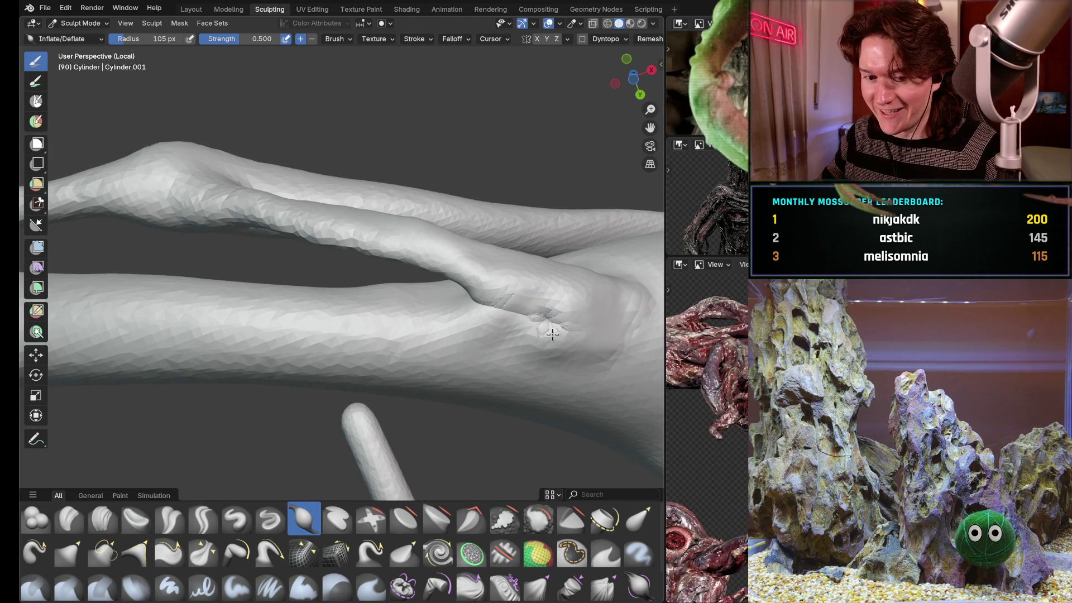
pyautogui.moveTo(564, 340)
pyautogui.mouseDown()
pyautogui.moveTo(574, 287)
pyautogui.moveTo(551, 328)
pyautogui.mouseUp()
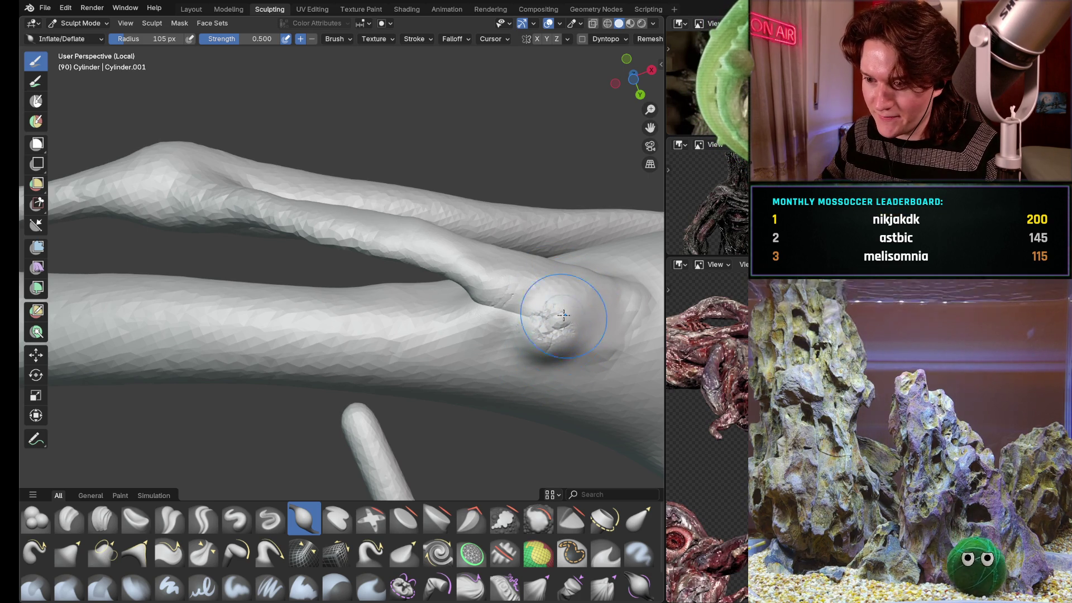
pyautogui.moveTo(559, 323)
pyautogui.mouseDown(button='middle')
pyautogui.moveTo(536, 310)
pyautogui.moveTo(560, 320)
pyautogui.moveTo(564, 342)
pyautogui.mouseUp(button='middle')
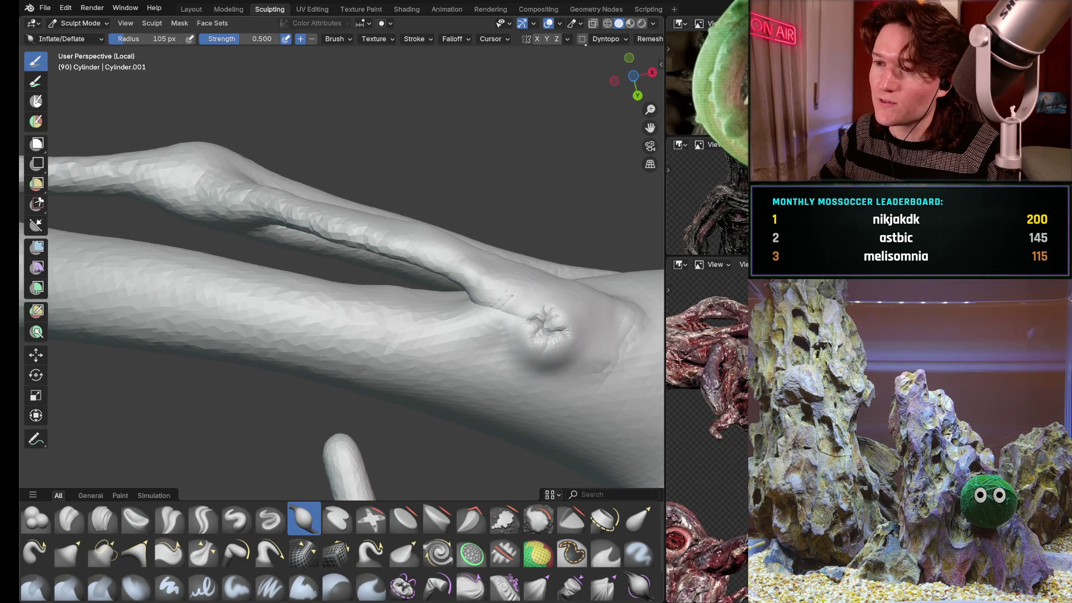
pyautogui.click(582, 38)
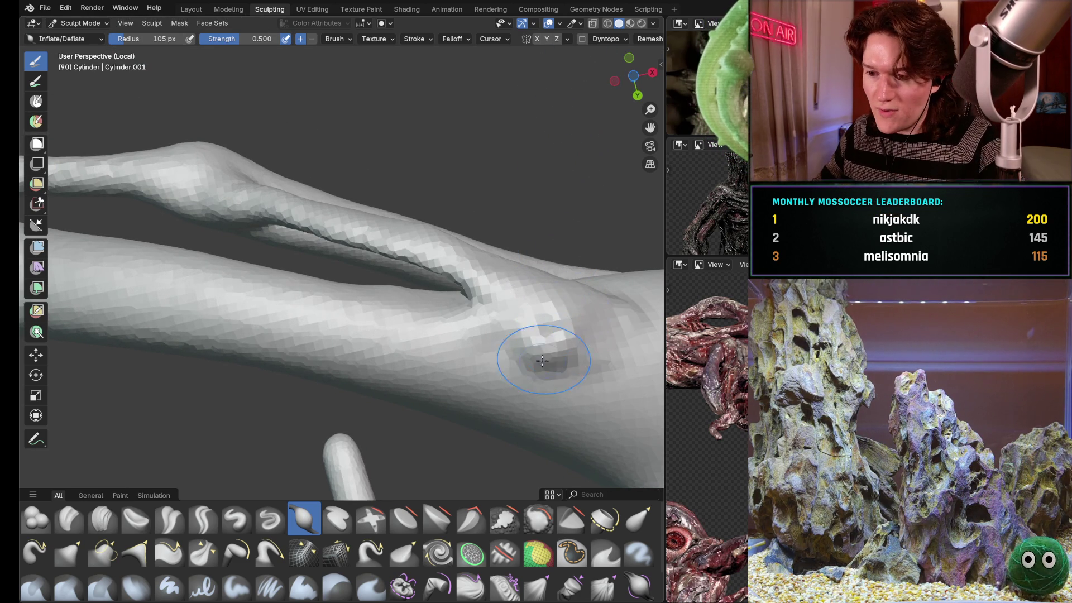
pyautogui.hotkey('ctrl', 'z')
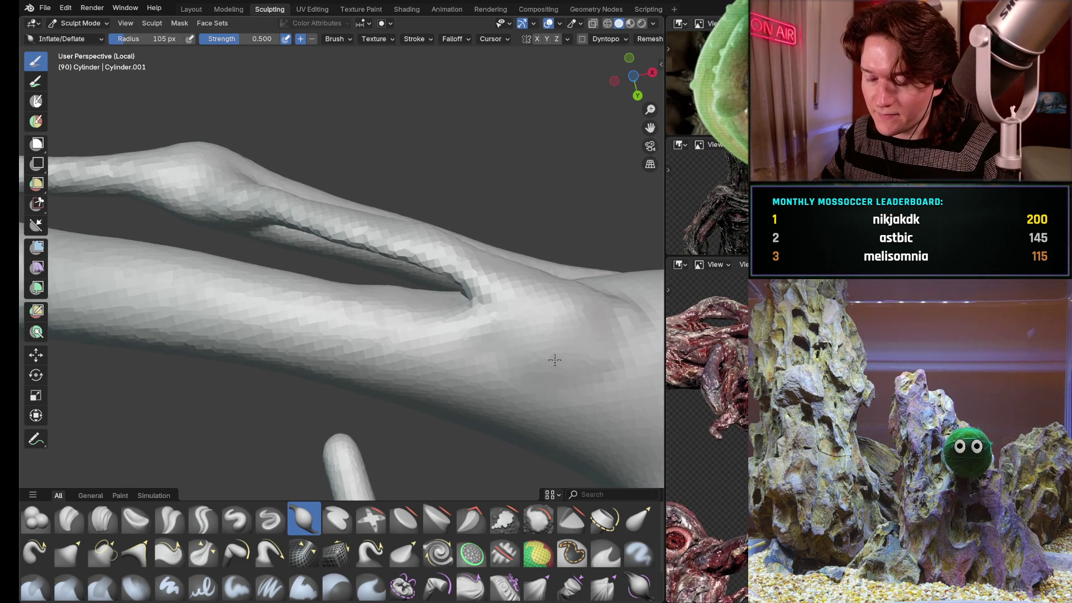
pyautogui.moveTo(562, 318)
pyautogui.mouseDown(button='middle')
pyautogui.moveTo(529, 319)
pyautogui.moveTo(443, 383)
pyautogui.moveTo(478, 383)
pyautogui.mouseUp(button='middle')
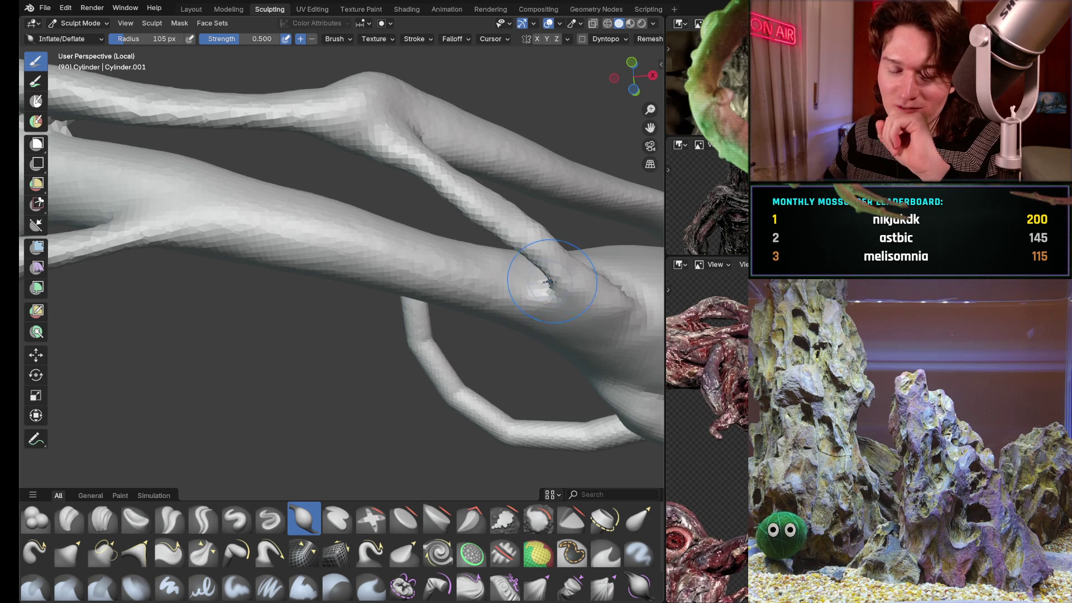
pyautogui.moveTo(611, 282)
pyautogui.mouseDown(button='middle')
pyautogui.moveTo(601, 316)
pyautogui.moveTo(515, 283)
pyautogui.mouseUp(button='middle')
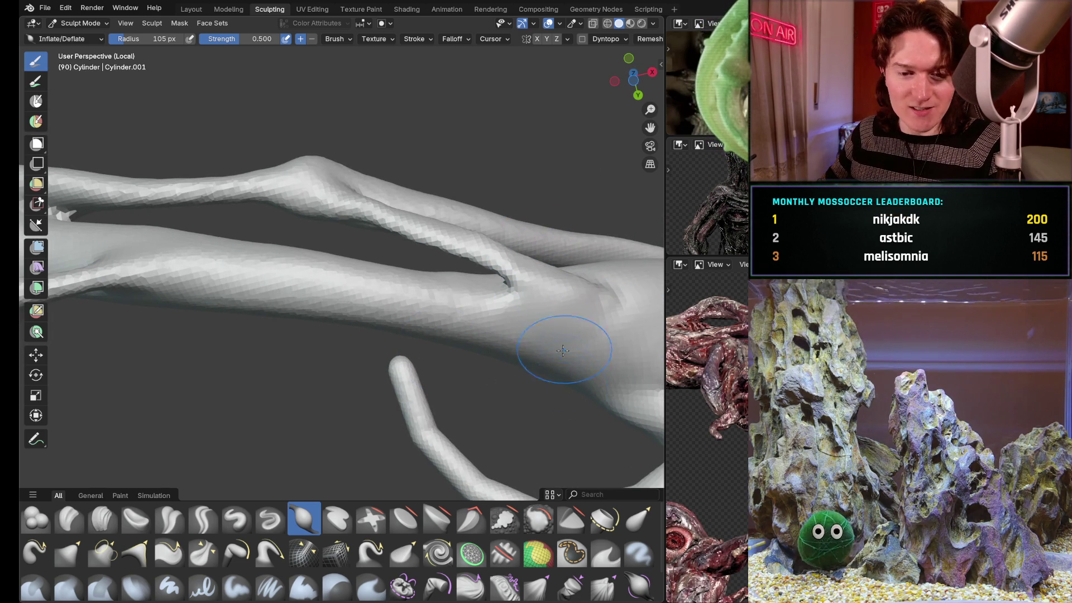
pyautogui.keyDown('ctrl'); pyautogui.moveTo(556, 355); pyautogui.dragTo(587, 281, button='middle'); pyautogui.keyUp('ctrl')
pyautogui.hscroll(2, 587, 281)
pyautogui.hscroll(2, 594, 283)
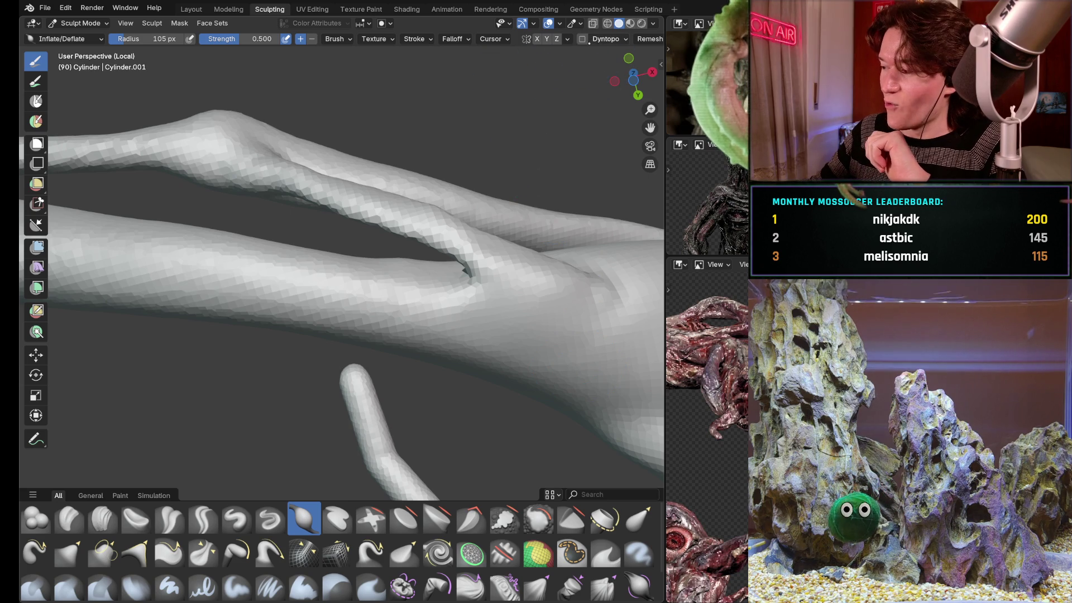
pyautogui.click(582, 38)
# - Sculpt across the lower tendril and along the crease, slimming the thin branch near the upper tendril
pyautogui.moveTo(501, 314)
pyautogui.mouseDown()
pyautogui.moveTo(518, 333)
pyautogui.moveTo(570, 329)
pyautogui.moveTo(598, 283)
pyautogui.moveTo(587, 302)
pyautogui.moveTo(604, 315)
pyautogui.mouseUp()
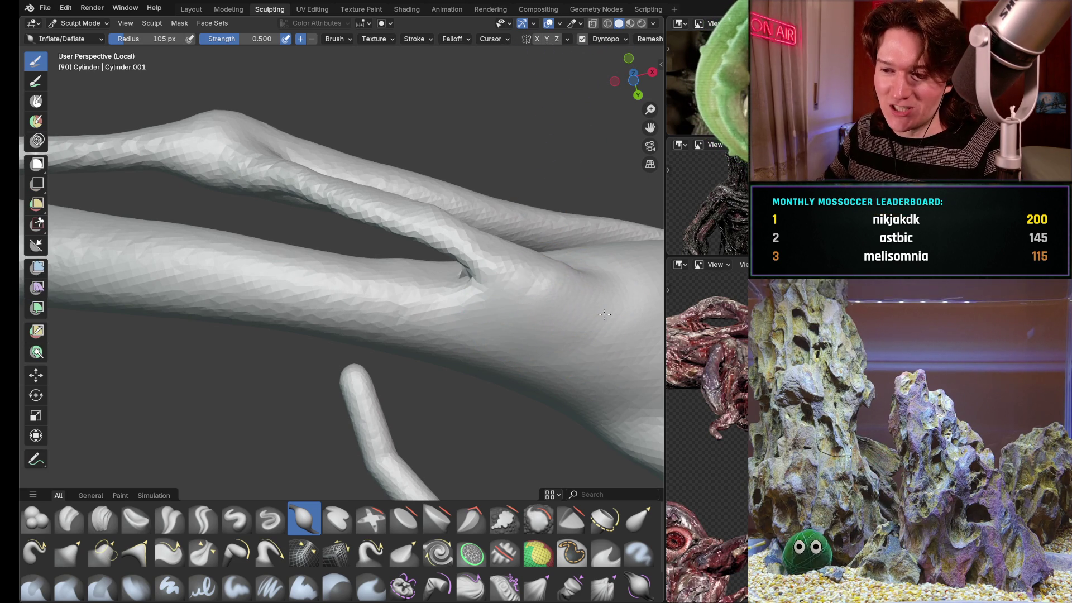
pyautogui.moveTo(506, 260)
pyautogui.mouseDown()
pyautogui.moveTo(455, 252)
pyautogui.moveTo(412, 217)
pyautogui.mouseUp()
pyautogui.moveTo(413, 217); pyautogui.dragTo(405, 212, button='middle')
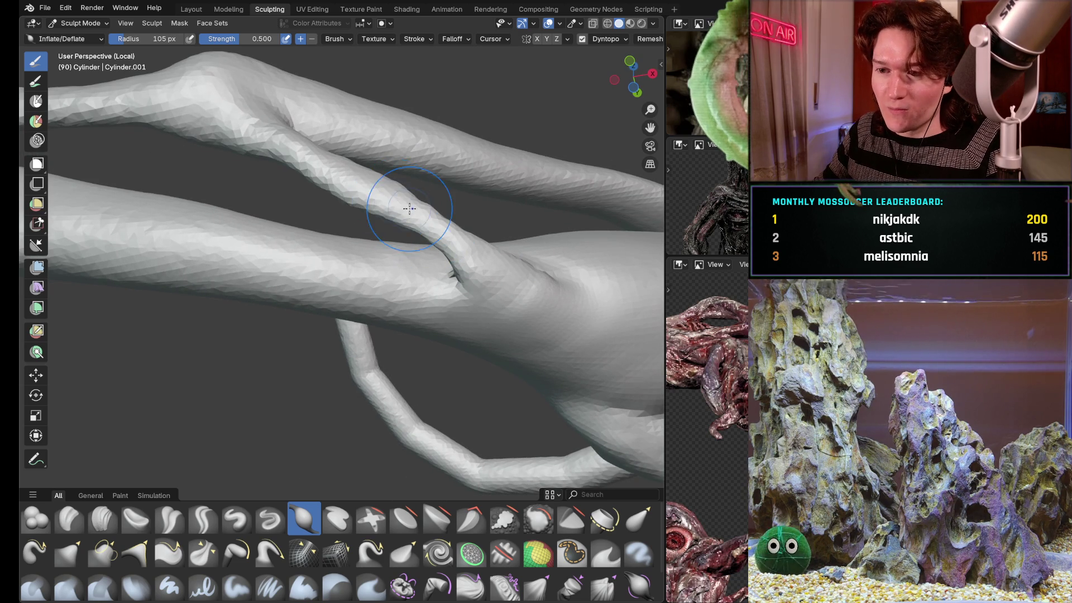
pyautogui.moveTo(404, 211); pyautogui.dragTo(383, 206)
pyautogui.moveTo(345, 165)
pyautogui.keyDown('ctrl'); pyautogui.mouseDown()
pyautogui.moveTo(335, 185)
pyautogui.moveTo(287, 155)
pyautogui.moveTo(302, 133)
pyautogui.mouseUp(); pyautogui.keyUp('ctrl')
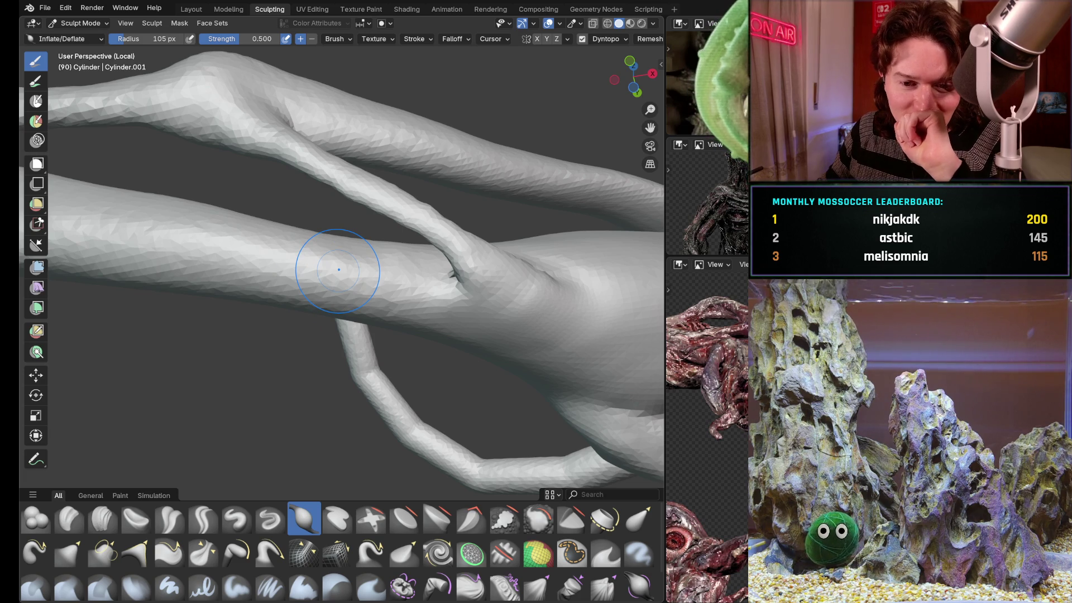
pyautogui.moveTo(447, 227)
pyautogui.mouseDown(button='middle')
pyautogui.moveTo(383, 307)
pyautogui.moveTo(406, 283)
pyautogui.mouseUp(button='middle')
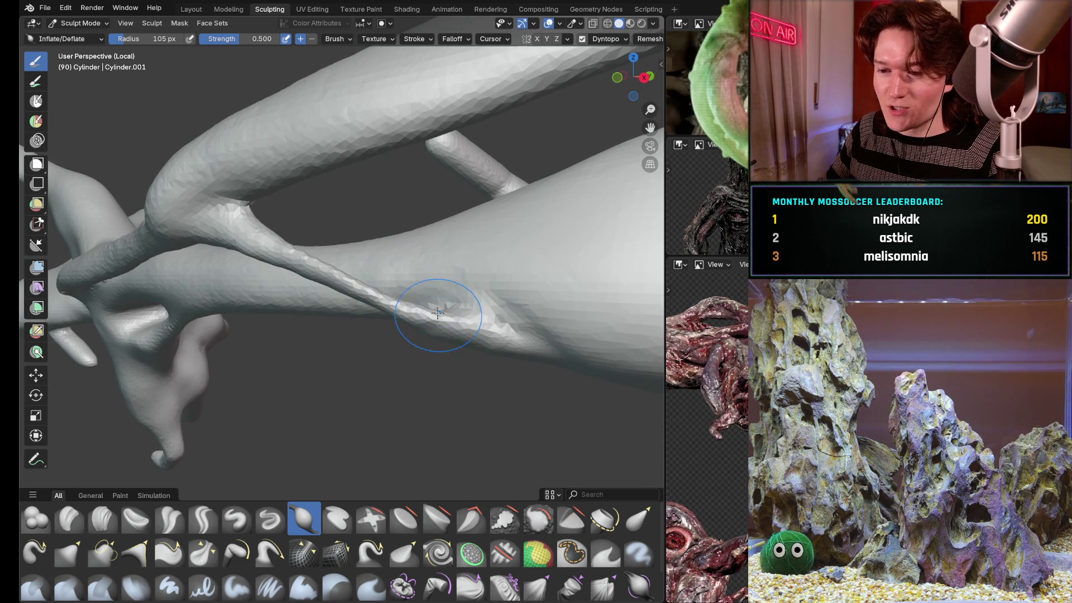
pyautogui.moveTo(441, 315)
pyautogui.mouseDown(button='middle')
pyautogui.moveTo(427, 347)
pyautogui.moveTo(401, 341)
pyautogui.mouseUp(button='middle')
pyautogui.scroll(1, 401, 341)
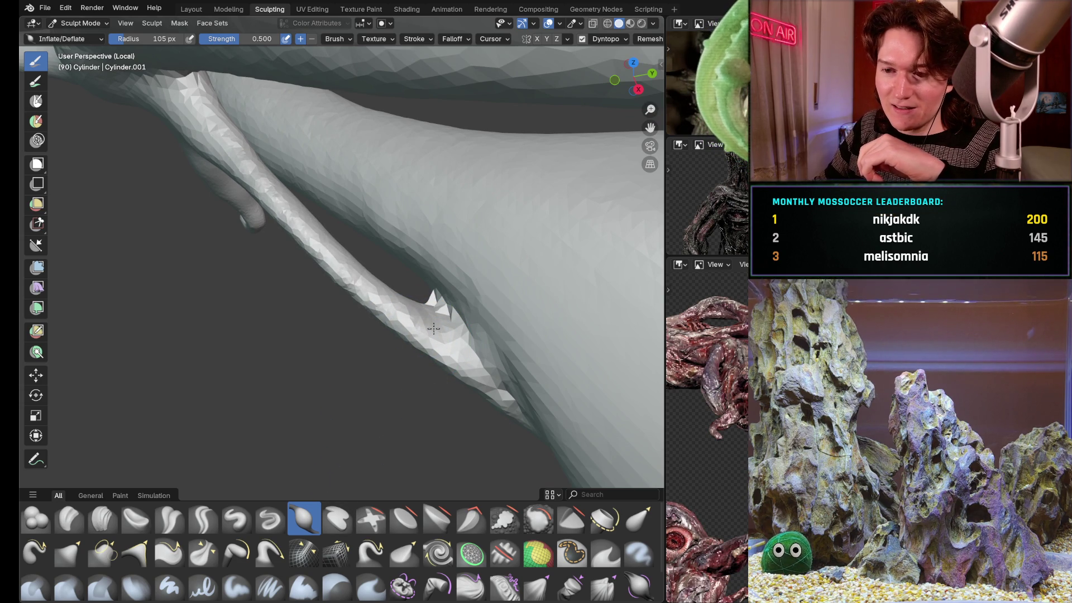
pyautogui.scroll(3, 461, 311)
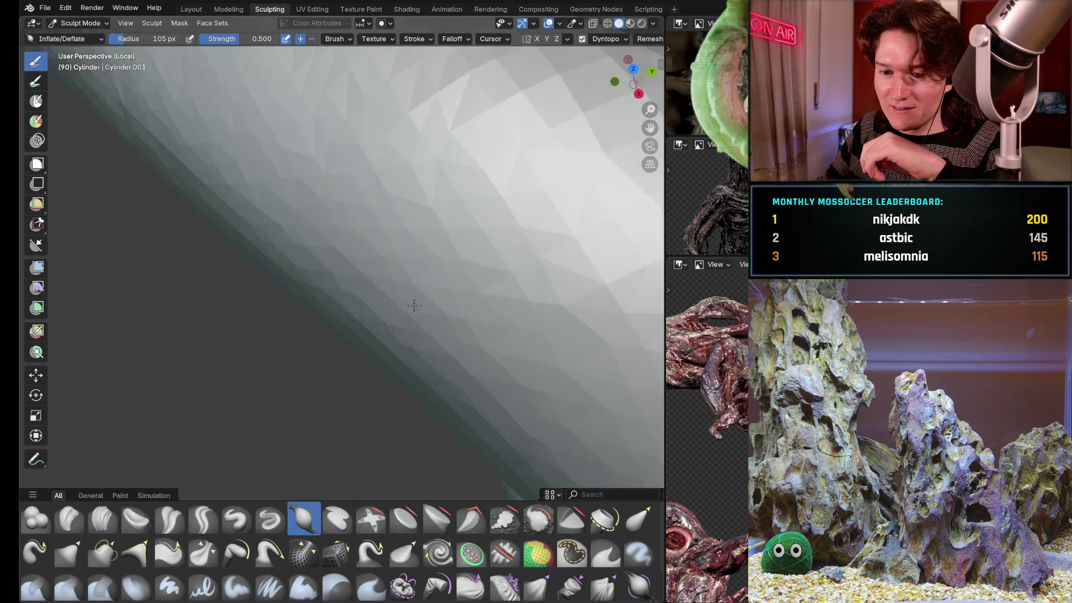
pyautogui.moveTo(460, 310); pyautogui.dragTo(447, 261, button='middle')
pyautogui.scroll(-5, 378, 377)
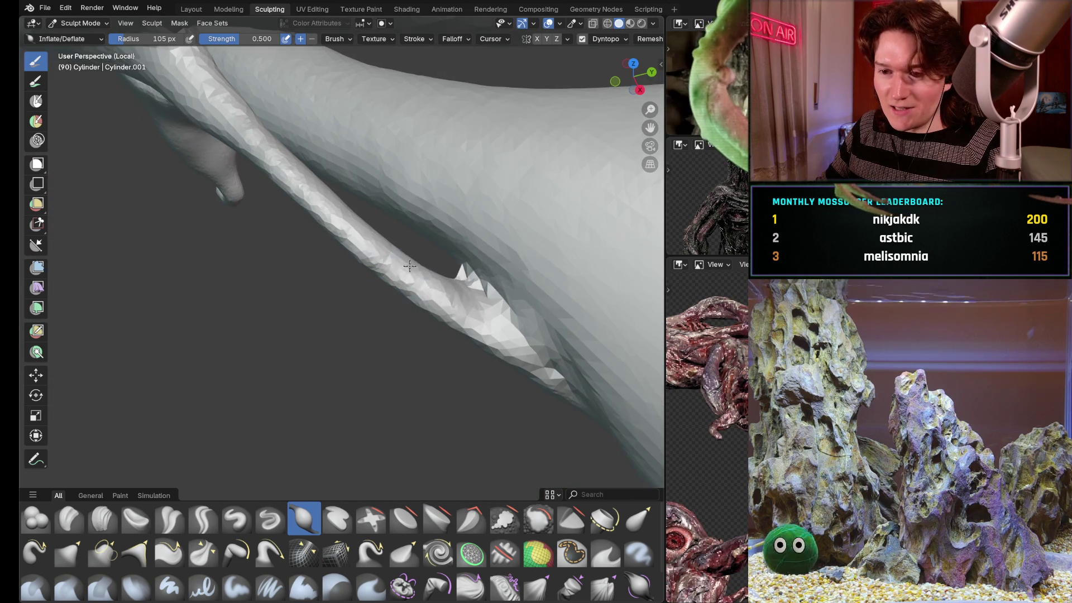
pyautogui.moveTo(452, 229); pyautogui.dragTo(456, 299, button='middle')
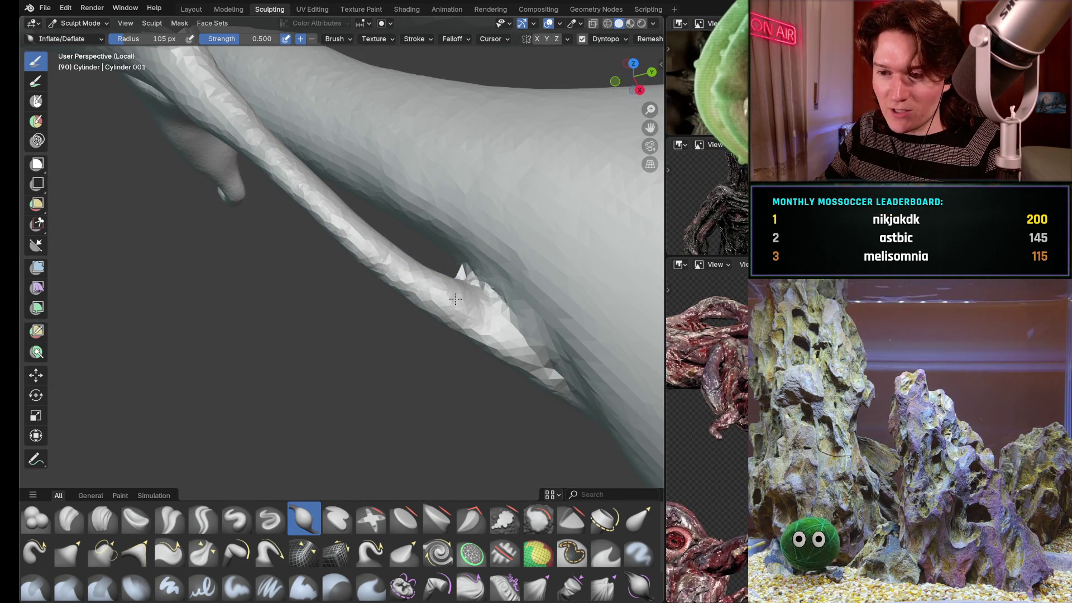
pyautogui.moveTo(455, 300)
pyautogui.mouseDown(button='middle')
pyautogui.moveTo(451, 187)
pyautogui.moveTo(398, 259)
pyautogui.mouseUp(button='middle')
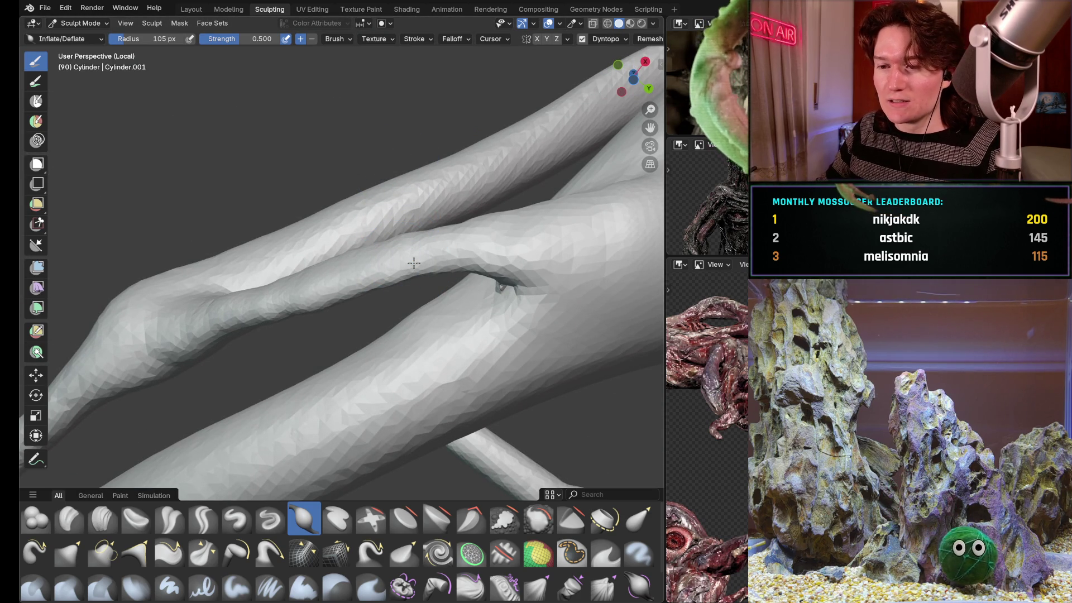
# - Inflate the upper strand along its length, then orbit around to inspect the limbs
pyautogui.moveTo(414, 263); pyautogui.dragTo(391, 279, button='middle')
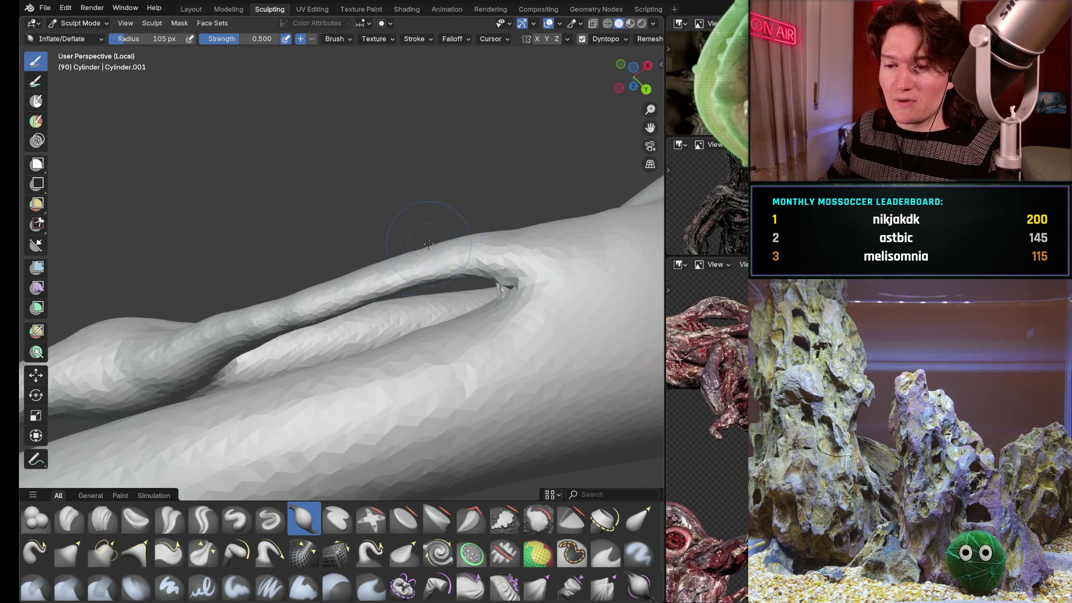
pyautogui.moveTo(330, 301); pyautogui.dragTo(262, 323)
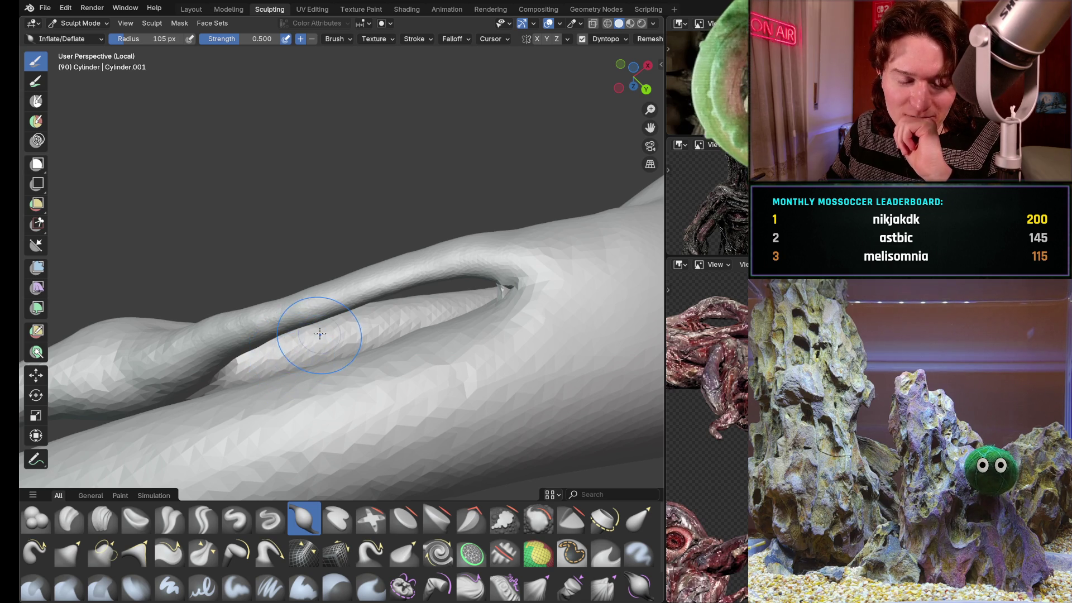
pyautogui.moveTo(313, 340); pyautogui.dragTo(371, 287, button='middle')
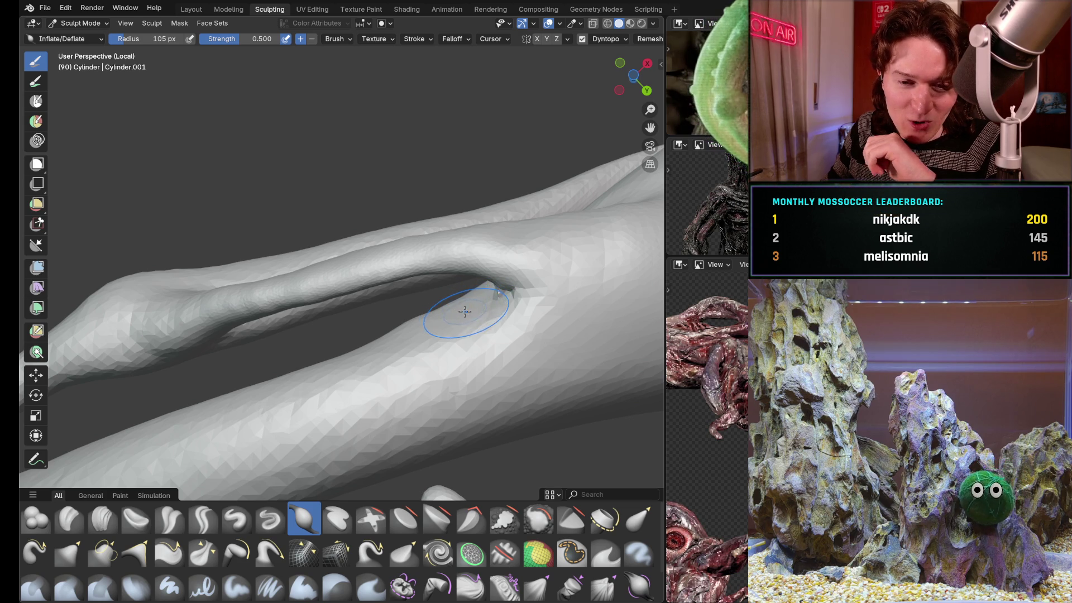
pyautogui.moveTo(475, 223)
pyautogui.mouseDown(button='middle')
pyautogui.moveTo(483, 286)
pyautogui.moveTo(496, 242)
pyautogui.moveTo(531, 292)
pyautogui.moveTo(471, 287)
pyautogui.mouseUp(button='middle')
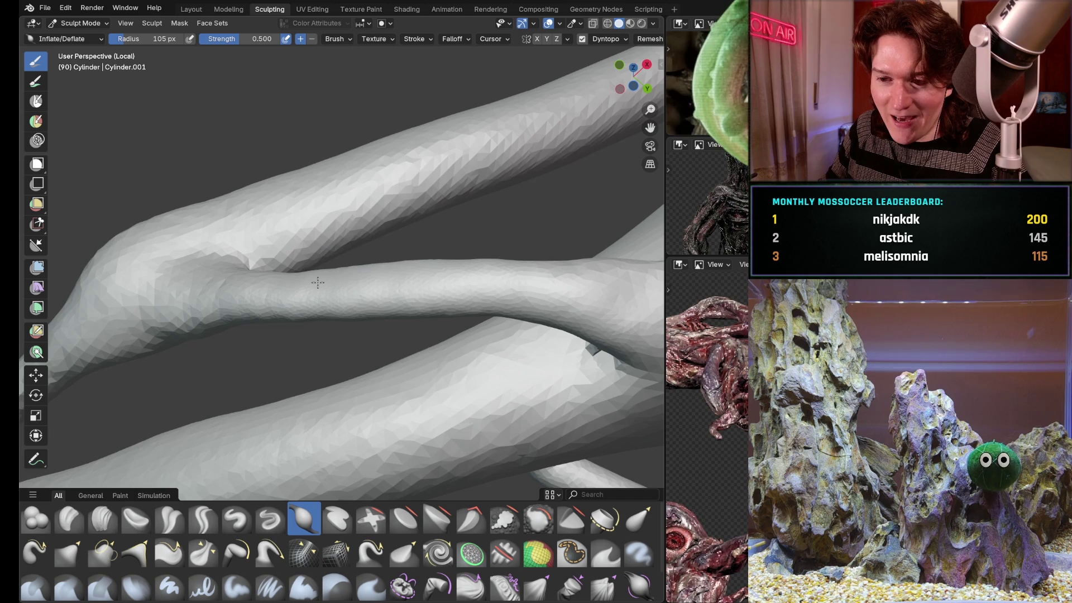
pyautogui.moveTo(395, 292)
pyautogui.mouseDown(button='middle')
pyautogui.moveTo(486, 299)
pyautogui.moveTo(369, 365)
pyautogui.mouseUp(button='middle')
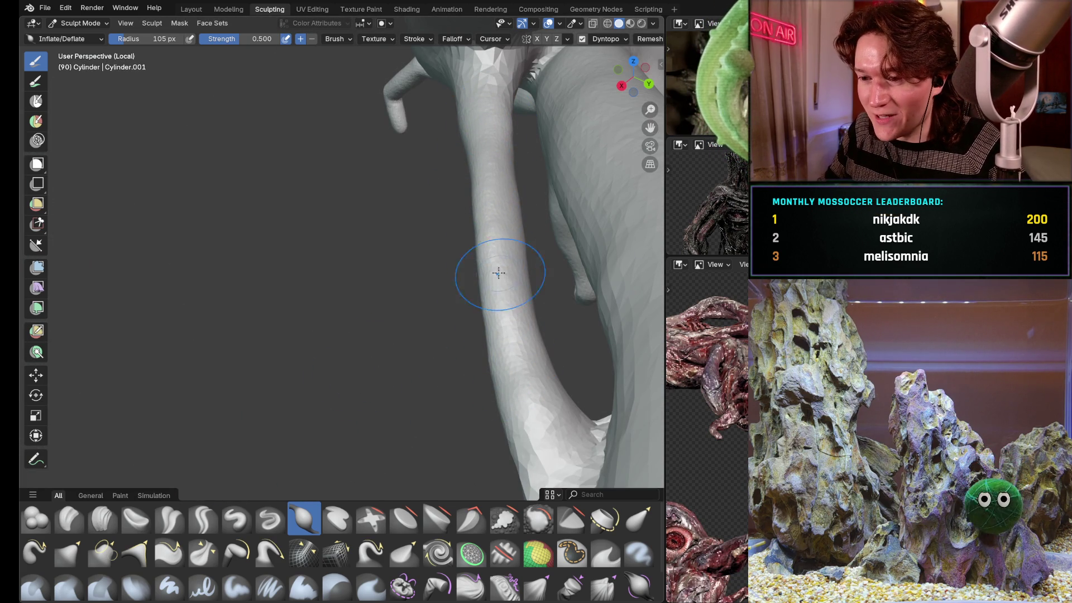
pyautogui.moveTo(478, 334)
pyautogui.mouseDown(button='middle')
pyautogui.moveTo(557, 342)
pyautogui.moveTo(528, 287)
pyautogui.mouseUp(button='middle')
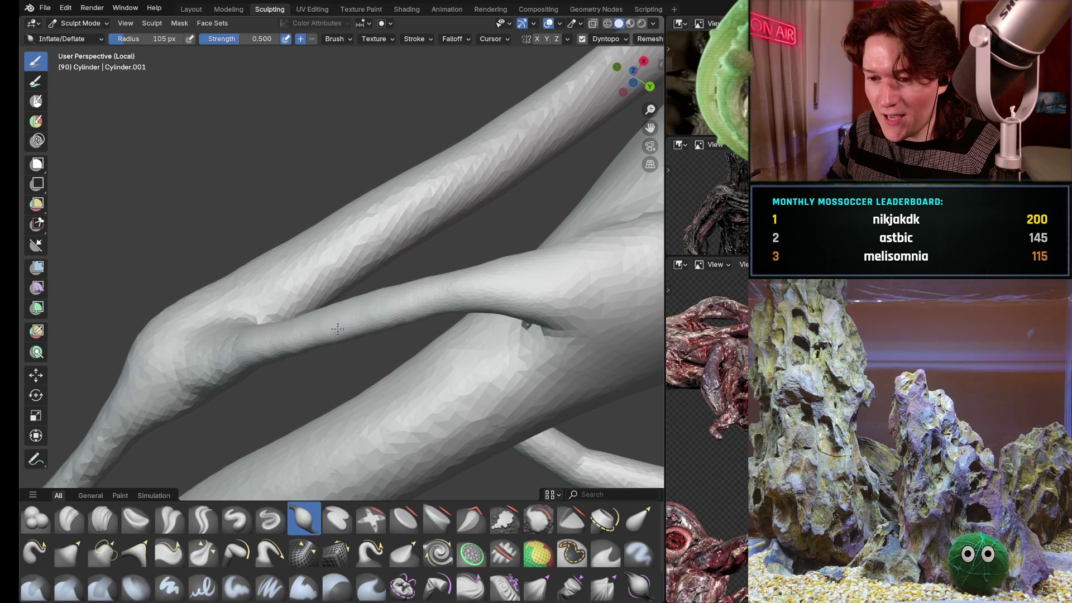
pyautogui.moveTo(455, 299)
pyautogui.mouseDown(button='middle')
pyautogui.moveTo(479, 372)
pyautogui.moveTo(535, 380)
pyautogui.moveTo(546, 371)
pyautogui.moveTo(395, 405)
pyautogui.mouseUp(button='middle')
pyautogui.scroll(-5, 524, 388)
pyautogui.scroll(6, 395, 405)
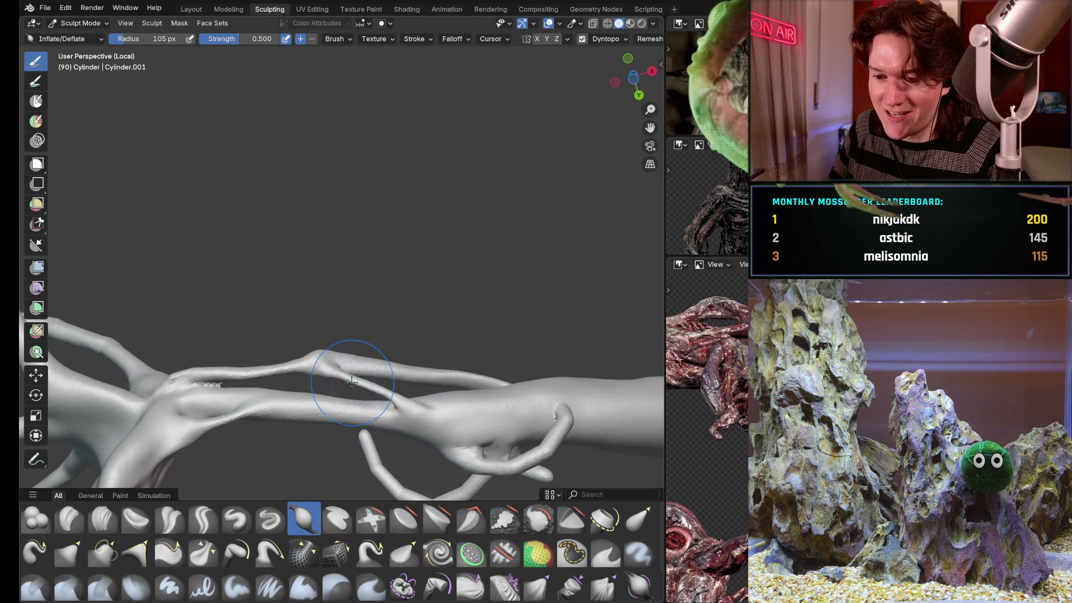
# - Orbit around the two cylinders and inflate a gentle bulge just above the thin branch's junction
pyautogui.scroll(3, 427, 411)
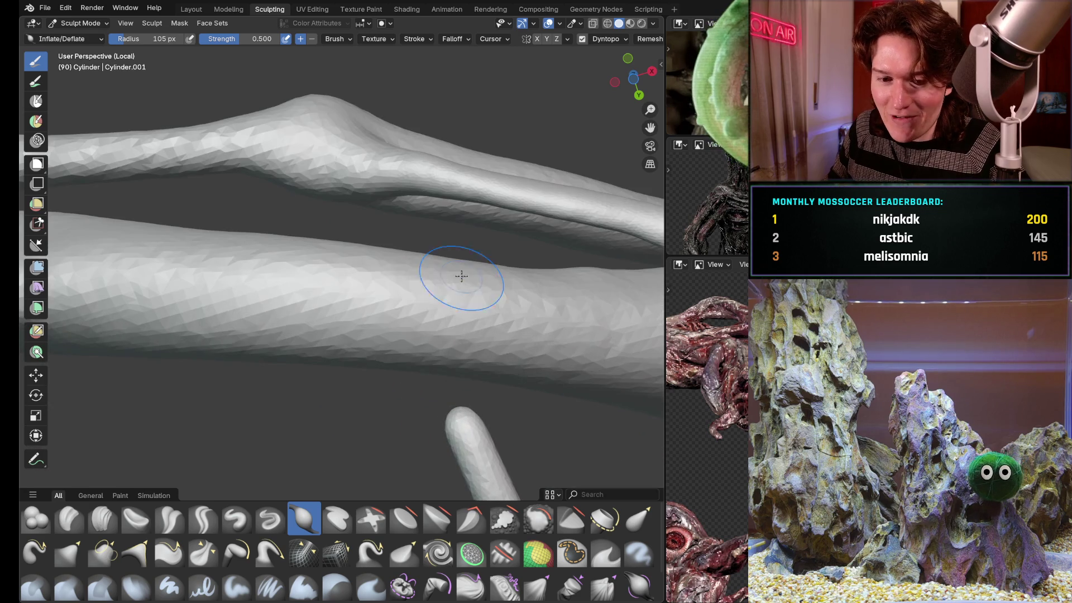
pyautogui.scroll(3, 412, 277)
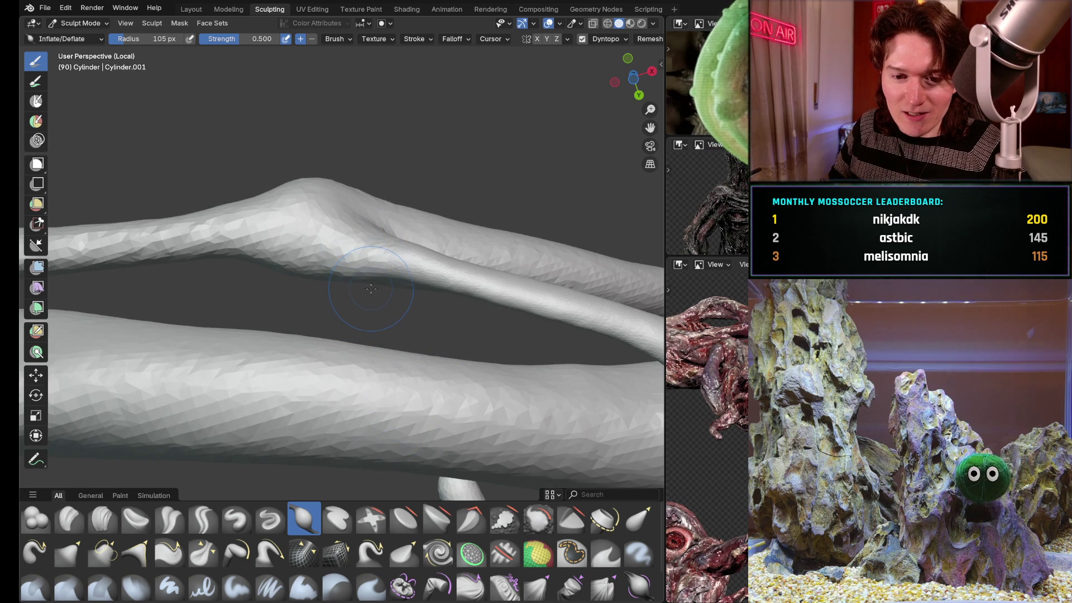
pyautogui.moveTo(331, 293); pyautogui.dragTo(318, 273, button='middle')
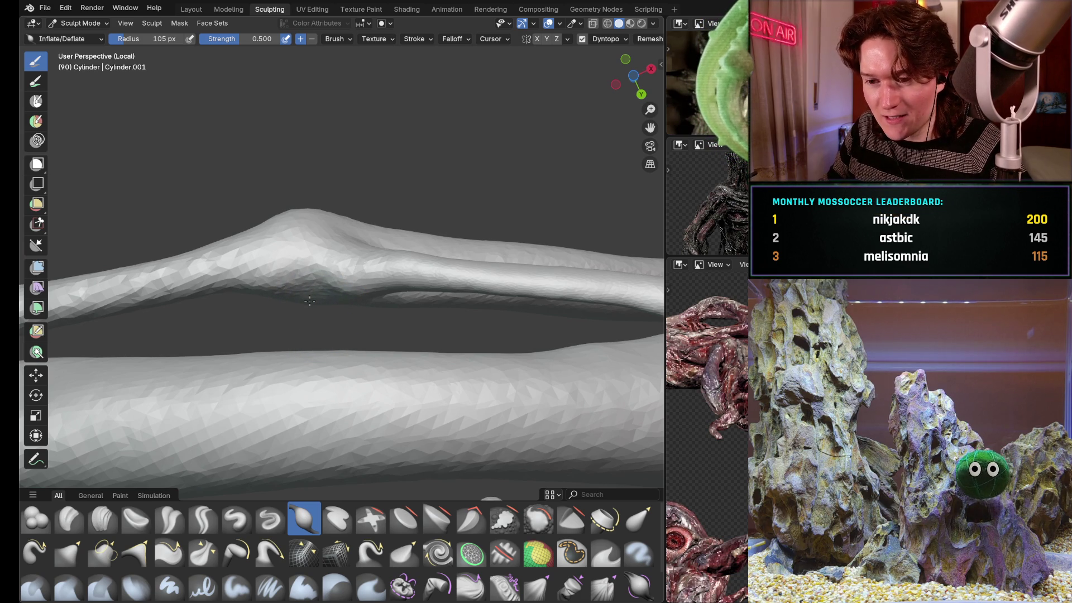
pyautogui.moveTo(335, 302); pyautogui.dragTo(314, 288, button='middle')
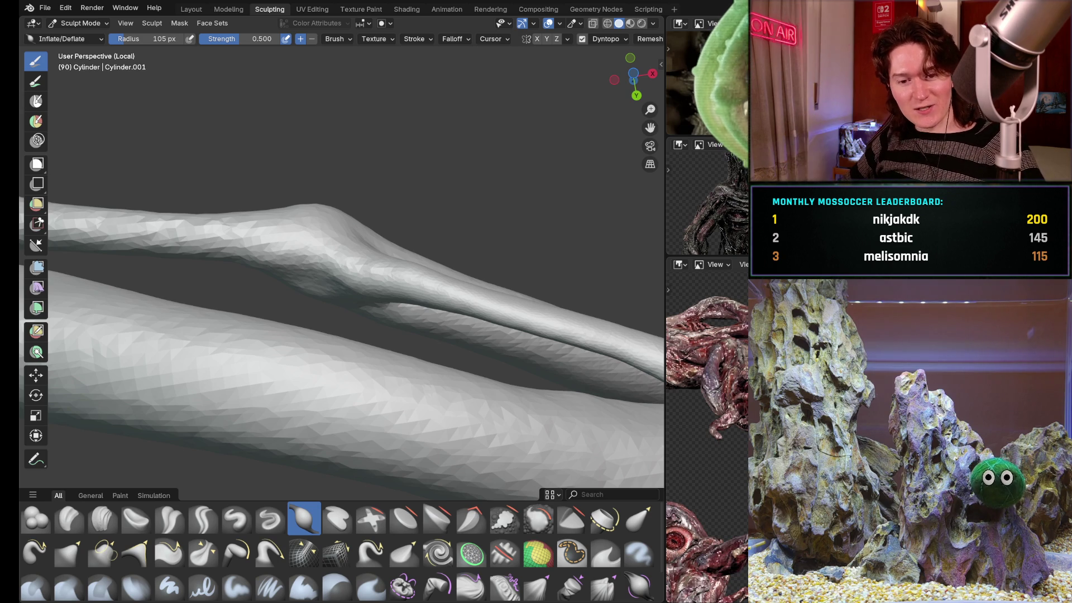
pyautogui.moveTo(347, 355); pyautogui.dragTo(343, 263, button='middle')
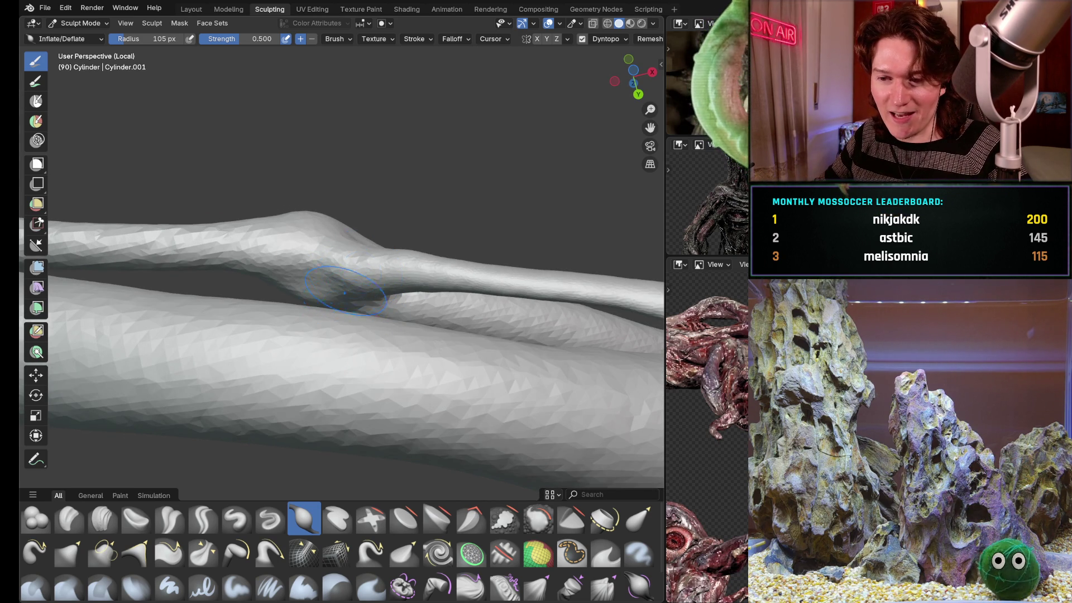
pyautogui.moveTo(347, 313); pyautogui.dragTo(395, 371, button='middle')
pyautogui.moveTo(395, 319); pyautogui.dragTo(374, 294, button='middle')
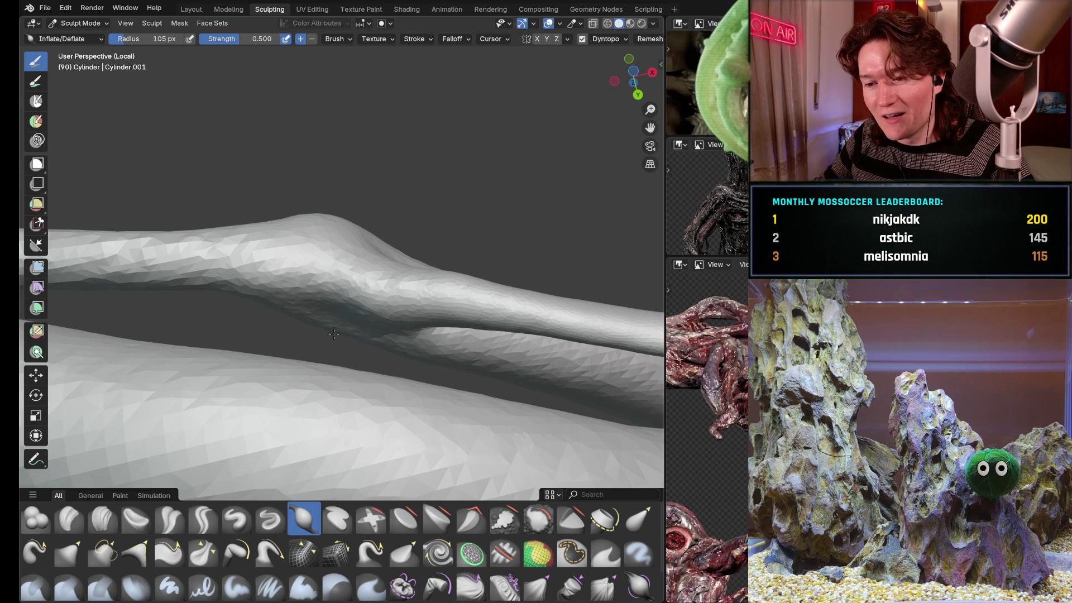
pyautogui.moveTo(418, 350)
pyautogui.mouseDown(button='middle')
pyautogui.moveTo(612, 171)
pyautogui.moveTo(443, 324)
pyautogui.moveTo(371, 347)
pyautogui.moveTo(369, 285)
pyautogui.moveTo(335, 359)
pyautogui.moveTo(447, 275)
pyautogui.mouseUp(button='middle')
pyautogui.scroll(-5, 447, 275)
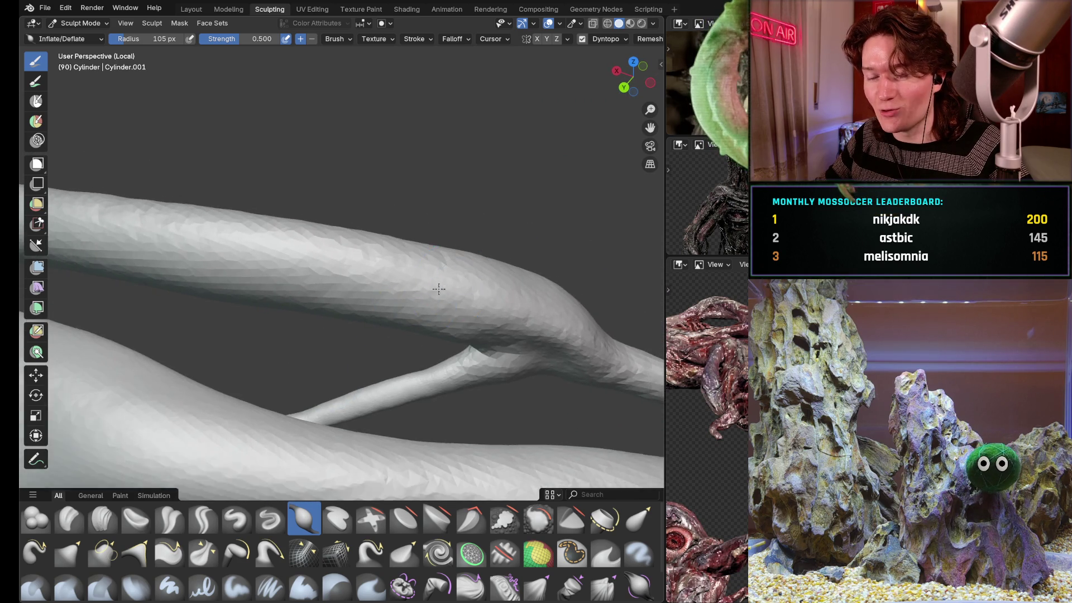
pyautogui.moveTo(545, 305); pyautogui.dragTo(543, 303)
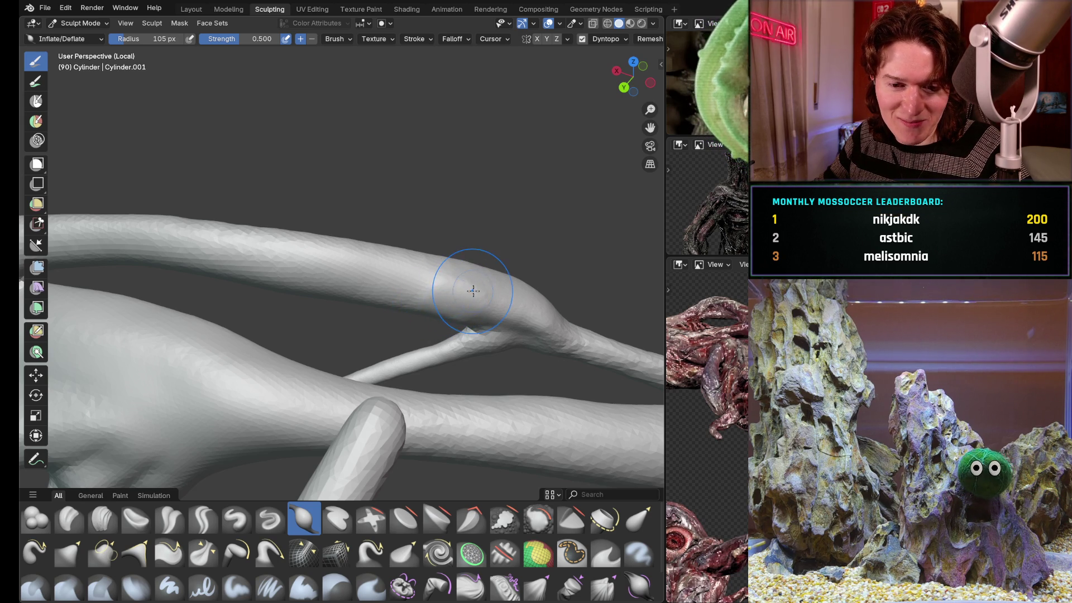
pyautogui.moveTo(484, 271)
pyautogui.mouseDown(button='middle')
pyautogui.moveTo(469, 262)
pyautogui.moveTo(448, 274)
pyautogui.moveTo(370, 367)
pyautogui.mouseUp(button='middle')
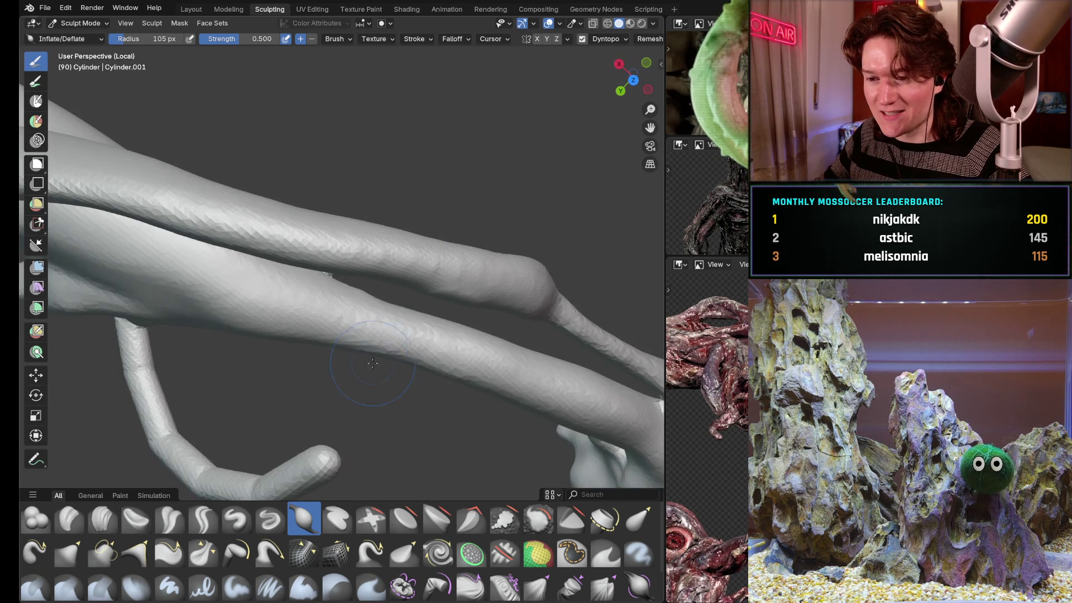
pyautogui.moveTo(479, 247)
pyautogui.mouseDown(button='middle')
pyautogui.moveTo(371, 378)
pyautogui.moveTo(457, 377)
pyautogui.mouseUp(button='middle')
pyautogui.scroll(2, 527, 232)
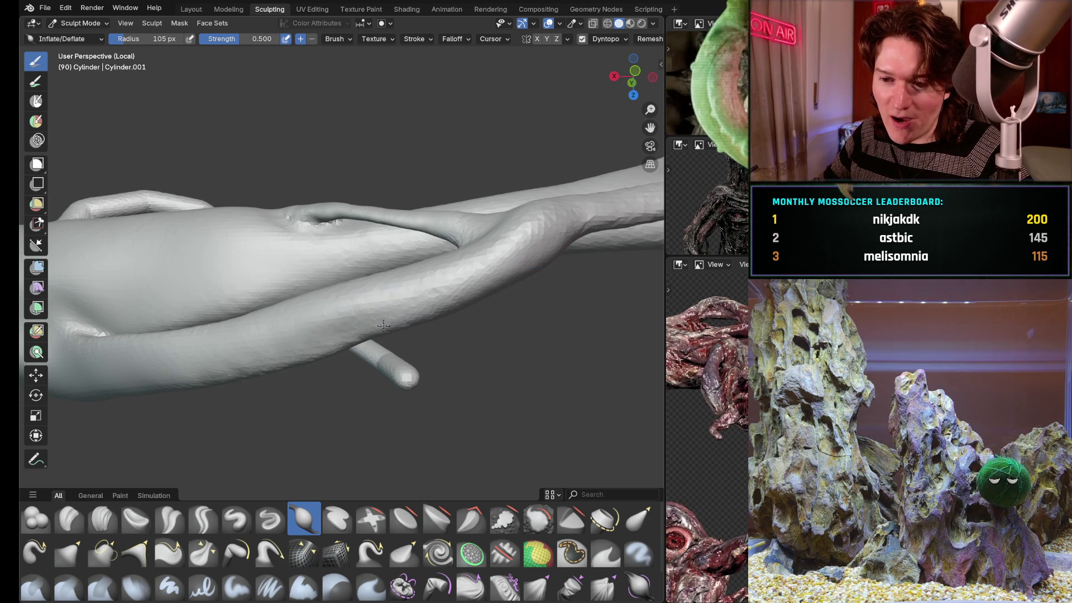
pyautogui.moveTo(415, 332); pyautogui.dragTo(480, 340, button='middle')
pyautogui.scroll(5, 492, 352)
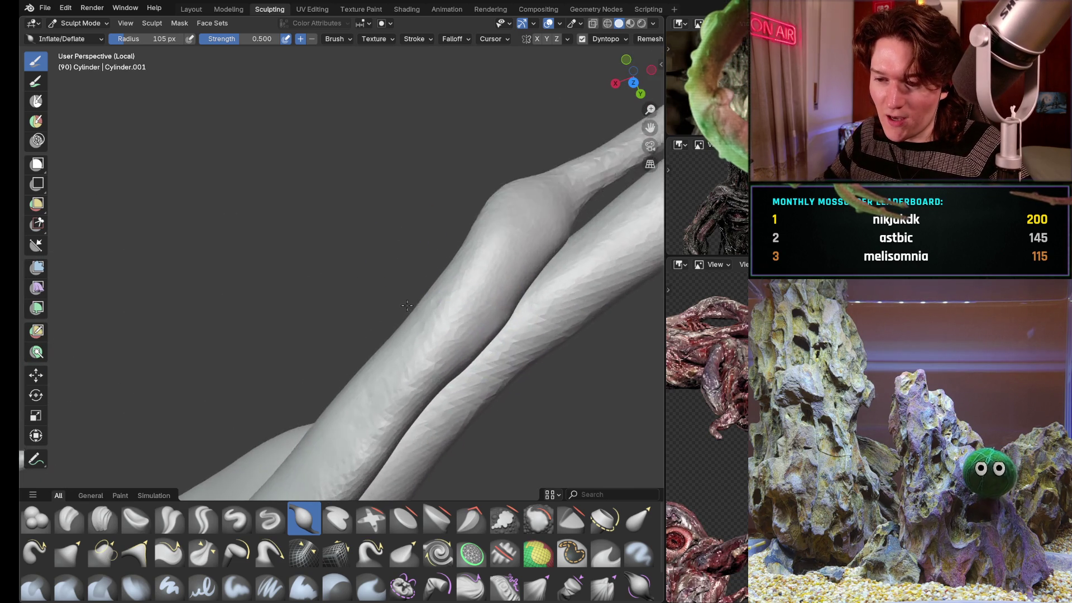
pyautogui.scroll(-5, 493, 254)
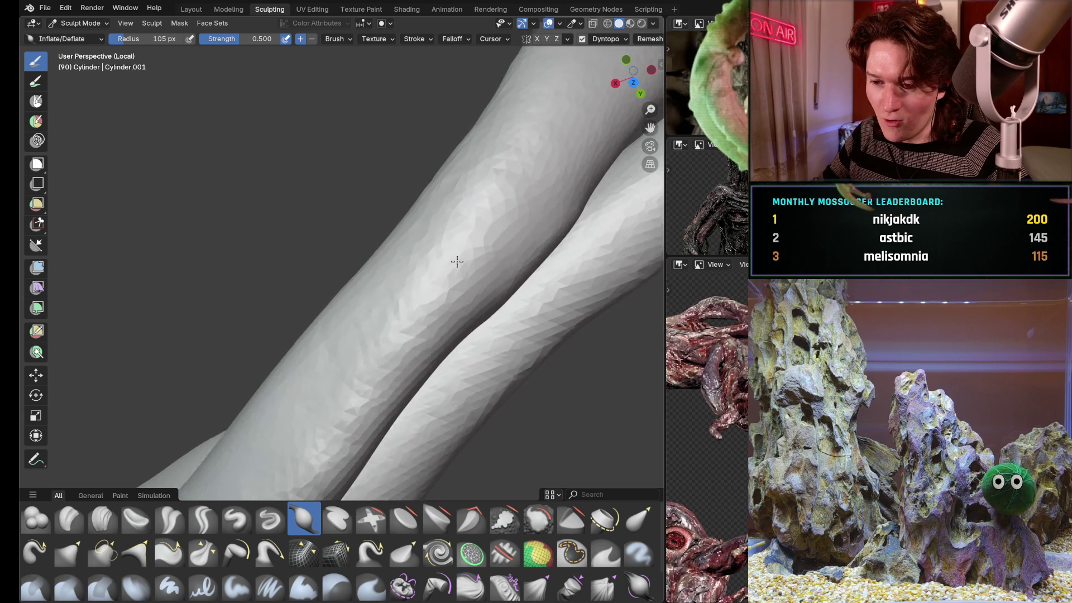
pyautogui.scroll(-1, 358, 381)
pyautogui.scroll(-2, 361, 372)
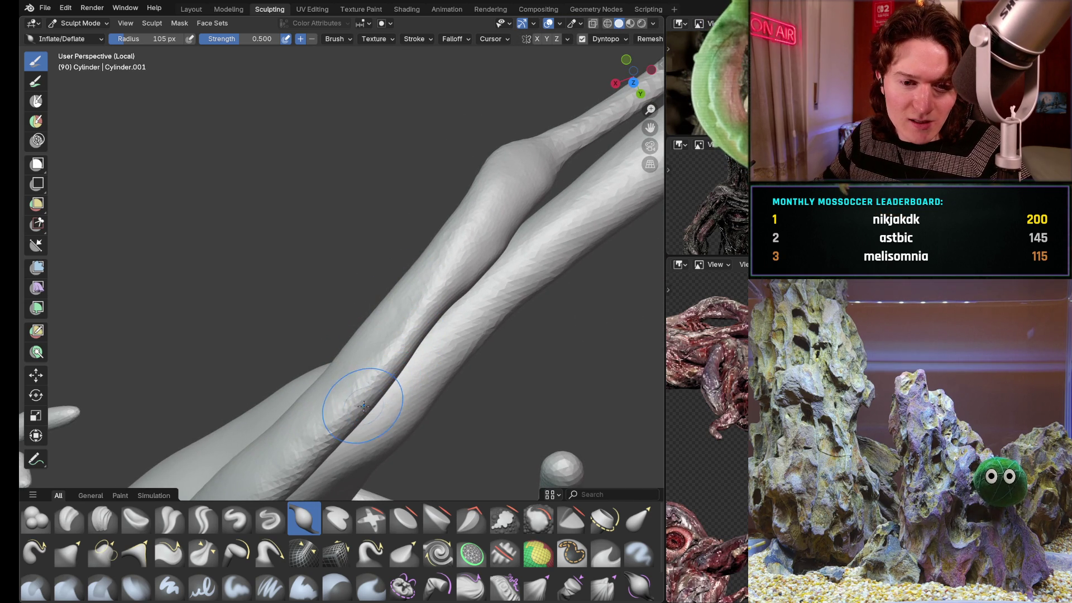
pyautogui.moveTo(367, 411); pyautogui.dragTo(413, 322, button='middle')
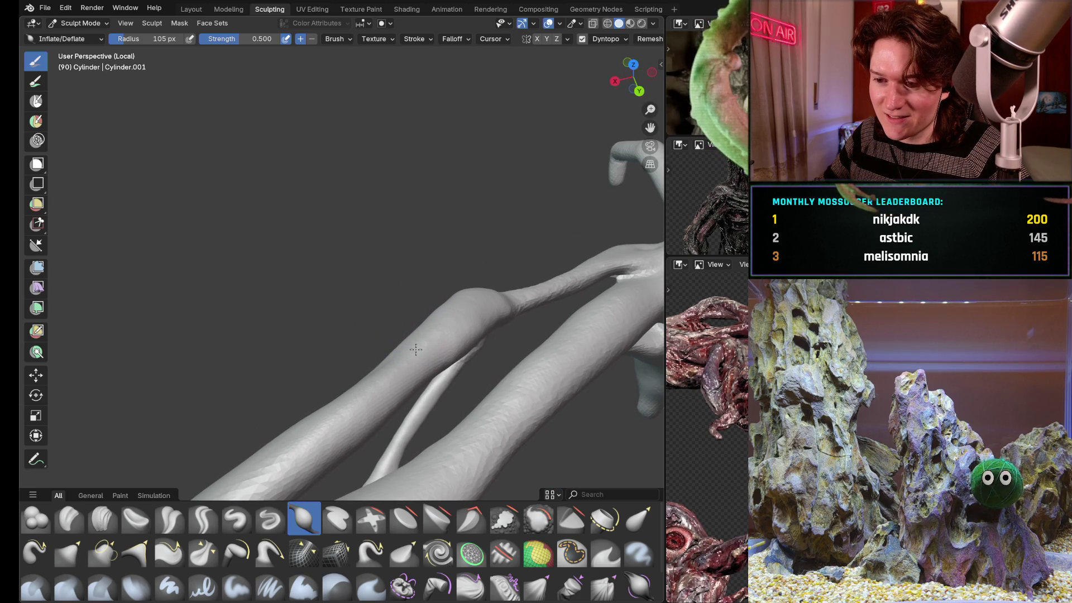
pyautogui.moveTo(475, 321)
pyautogui.mouseDown(button='middle')
pyautogui.moveTo(450, 291)
pyautogui.moveTo(341, 390)
pyautogui.mouseUp(button='middle')
pyautogui.scroll(-2, 340, 389)
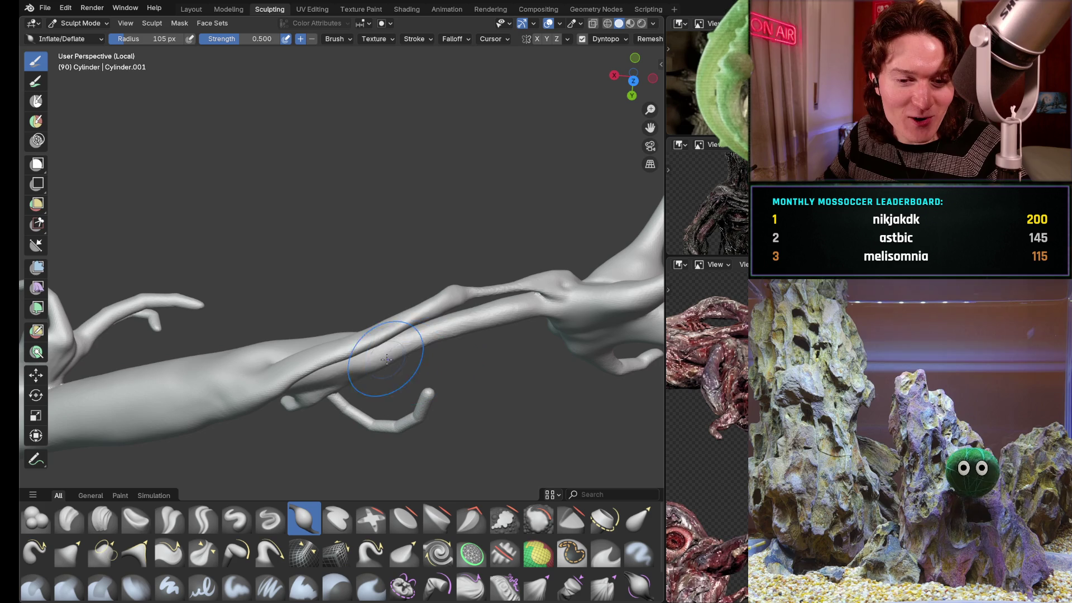
pyautogui.moveTo(389, 346)
pyautogui.mouseDown(button='middle')
pyautogui.moveTo(463, 376)
pyautogui.moveTo(425, 335)
pyautogui.moveTo(416, 355)
pyautogui.moveTo(441, 398)
pyautogui.mouseUp(button='middle')
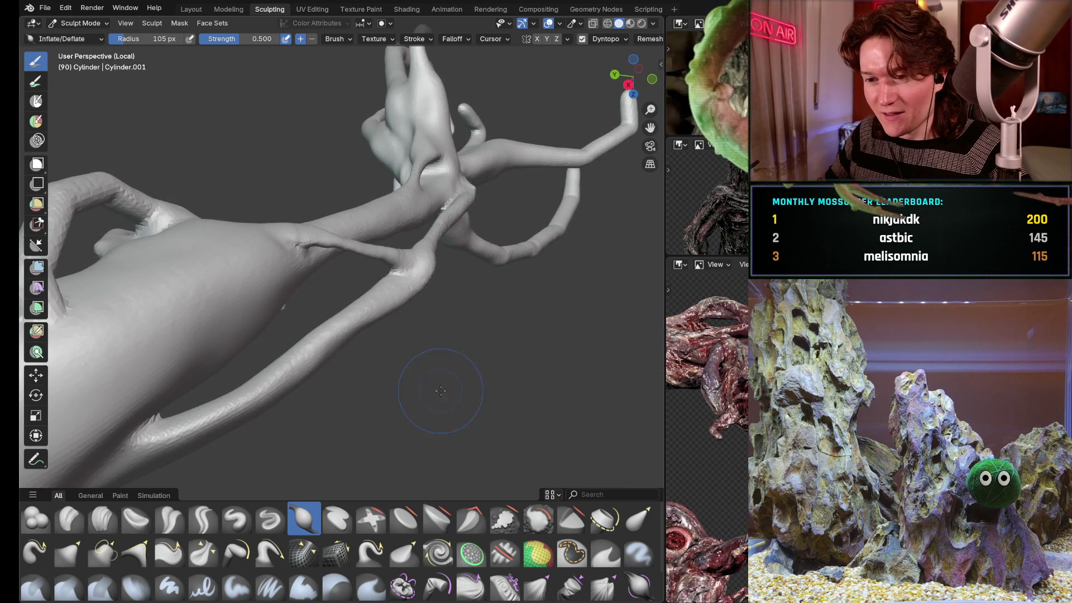
# - Inflate the surface where the thin branch joins the thick trunk
pyautogui.moveTo(316, 336)
pyautogui.mouseDown(button='middle')
pyautogui.moveTo(419, 354)
pyautogui.moveTo(288, 382)
pyautogui.moveTo(371, 421)
pyautogui.moveTo(323, 335)
pyautogui.moveTo(429, 353)
pyautogui.moveTo(355, 359)
pyautogui.mouseUp(button='middle')
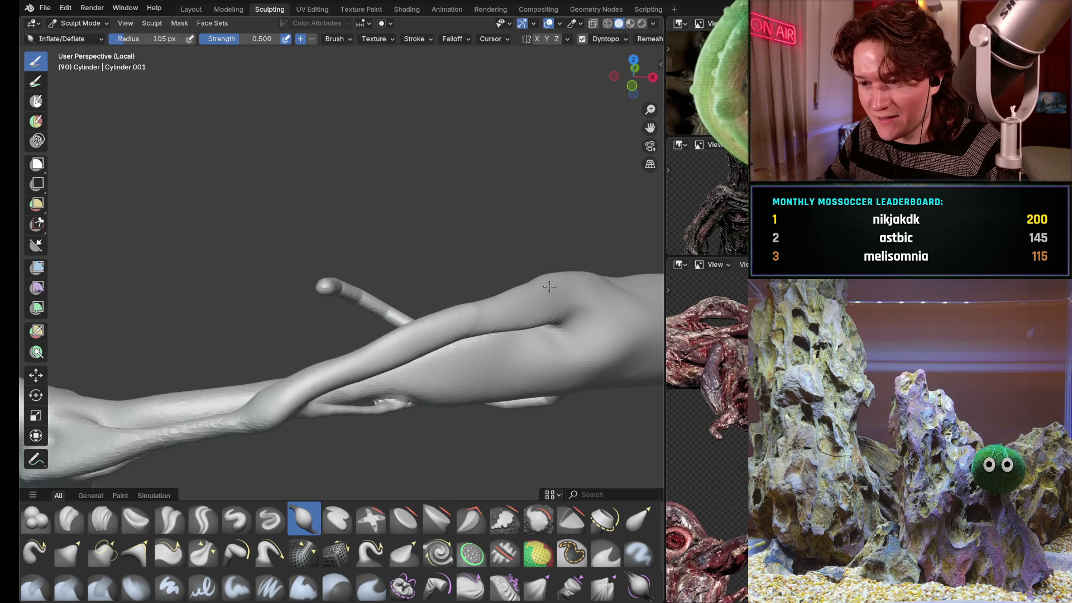
pyautogui.moveTo(569, 271); pyautogui.dragTo(507, 270, button='middle')
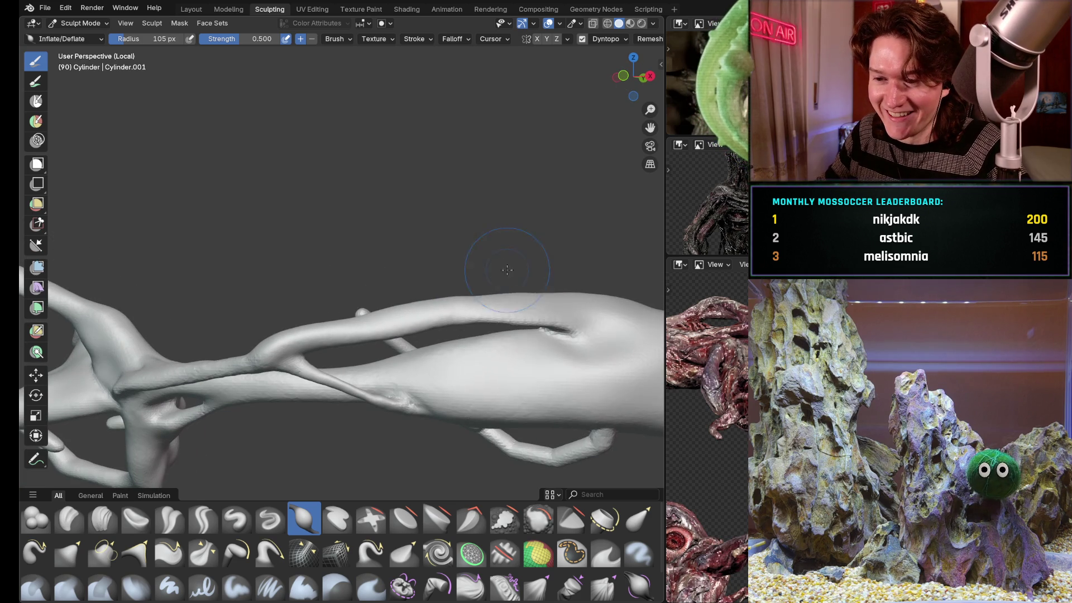
pyautogui.click(534, 320)
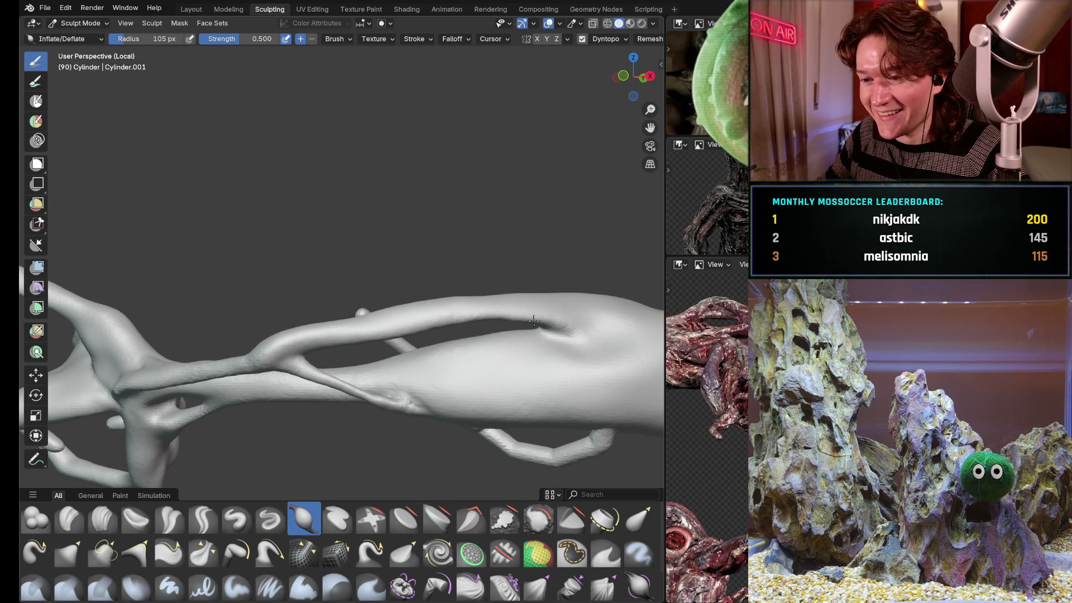
# - Enlarge the Inflate/Deflate brush radius to 168 px
pyautogui.scroll(3, 430, 324)
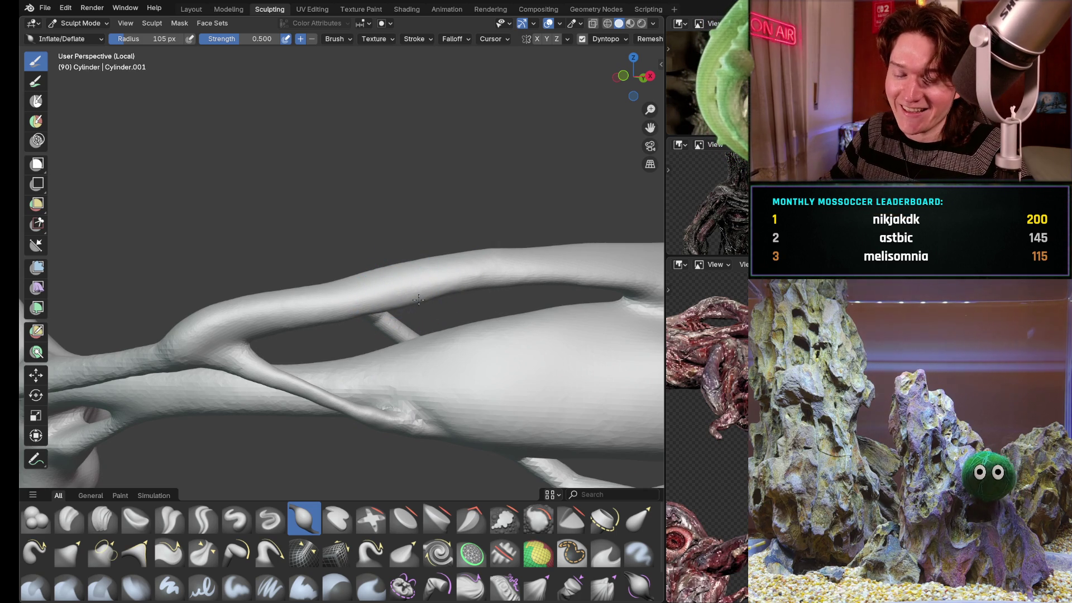
pyautogui.scroll(-4, 492, 268)
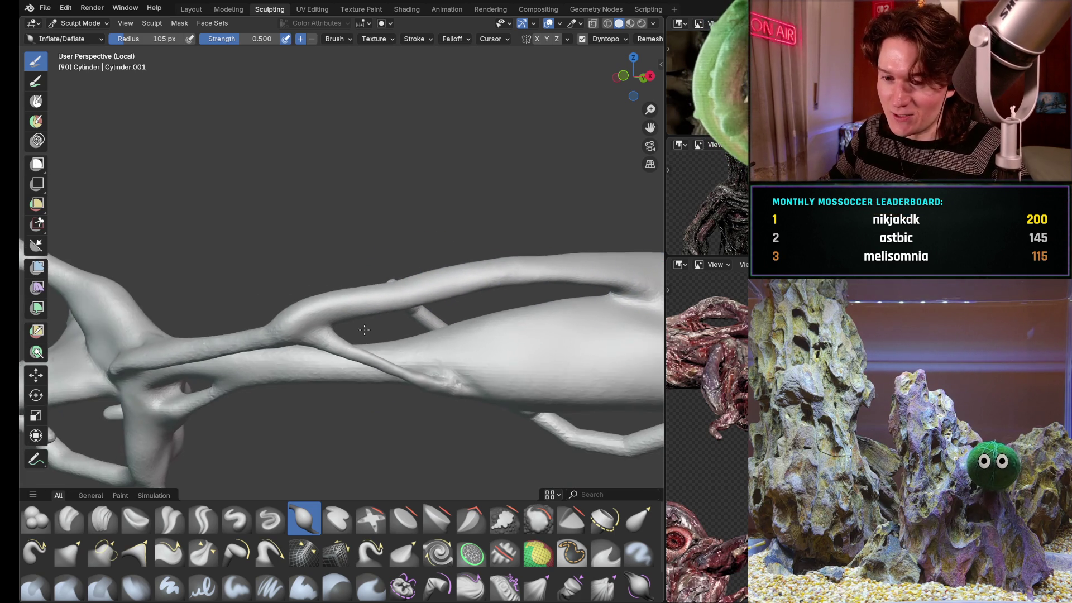
pyautogui.moveTo(552, 240); pyautogui.dragTo(338, 262, button='middle')
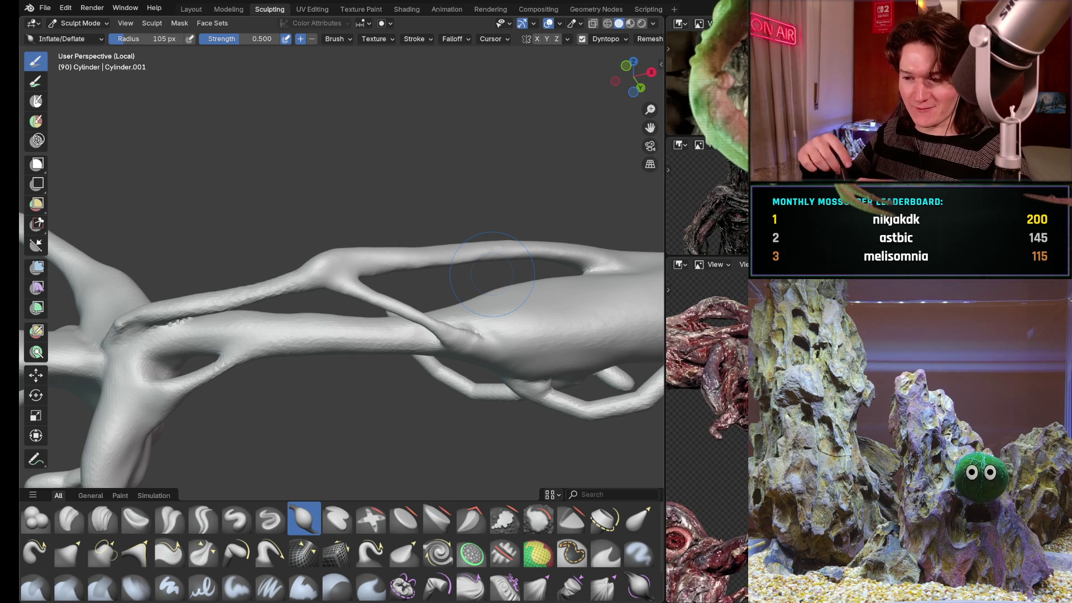
pyautogui.moveTo(386, 291)
pyautogui.mouseDown(button='middle')
pyautogui.moveTo(333, 264)
pyautogui.moveTo(366, 314)
pyautogui.mouseUp(button='middle')
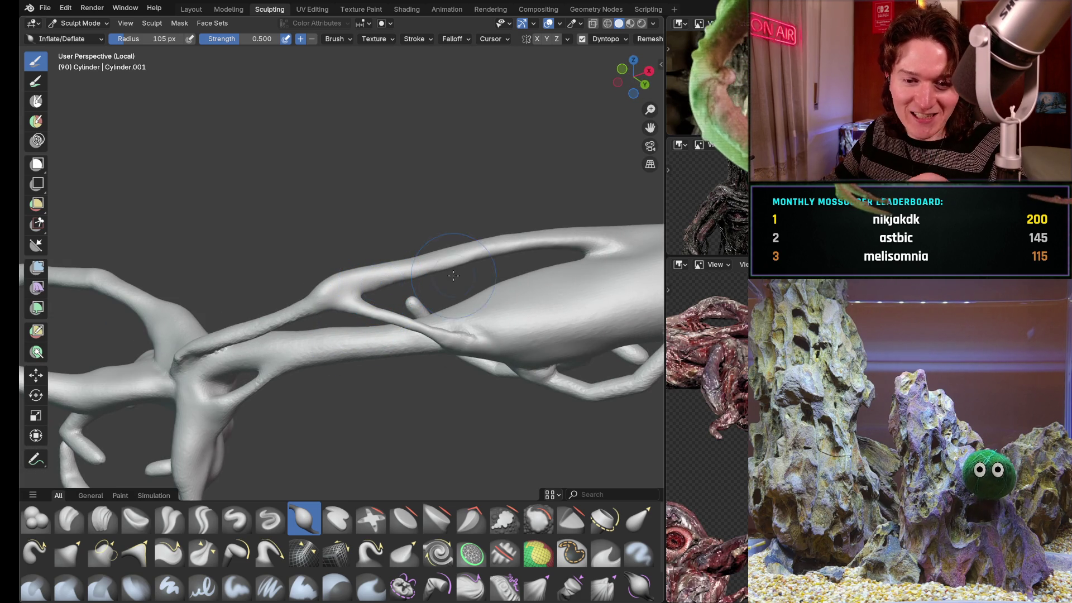
pyautogui.moveTo(462, 273)
pyautogui.keyDown('shift'); pyautogui.mouseDown(button='middle')
pyautogui.moveTo(454, 304)
pyautogui.moveTo(467, 292)
pyautogui.mouseUp(button='middle'); pyautogui.keyUp('shift')
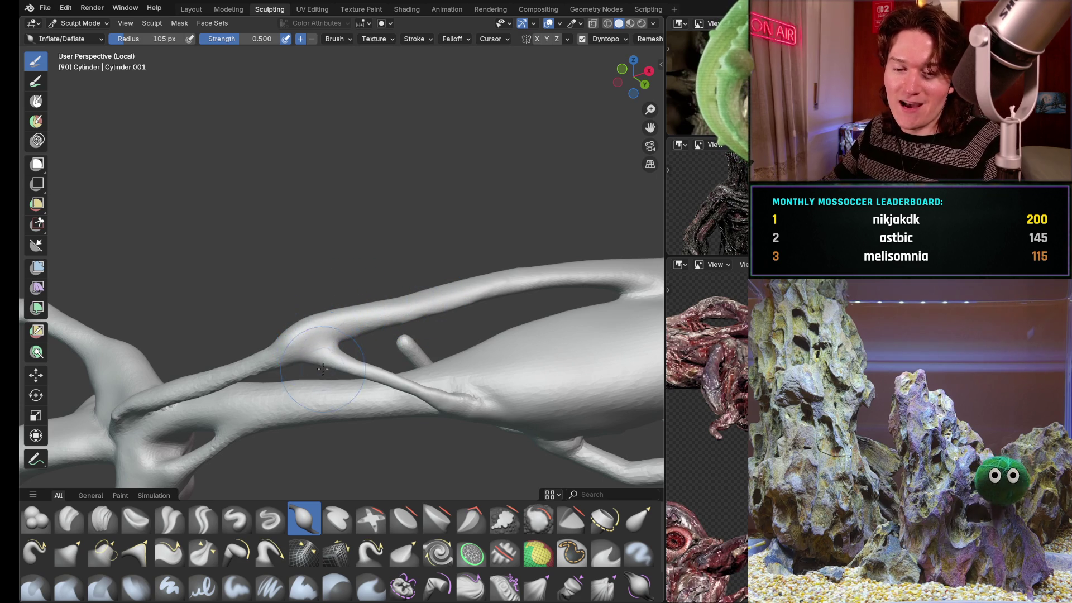
pyautogui.press('f')
pyautogui.click(324, 335)
pyautogui.moveTo(314, 328)
pyautogui.mouseDown(button='middle')
pyautogui.moveTo(328, 310)
pyautogui.moveTo(300, 347)
pyautogui.mouseUp(button='middle')
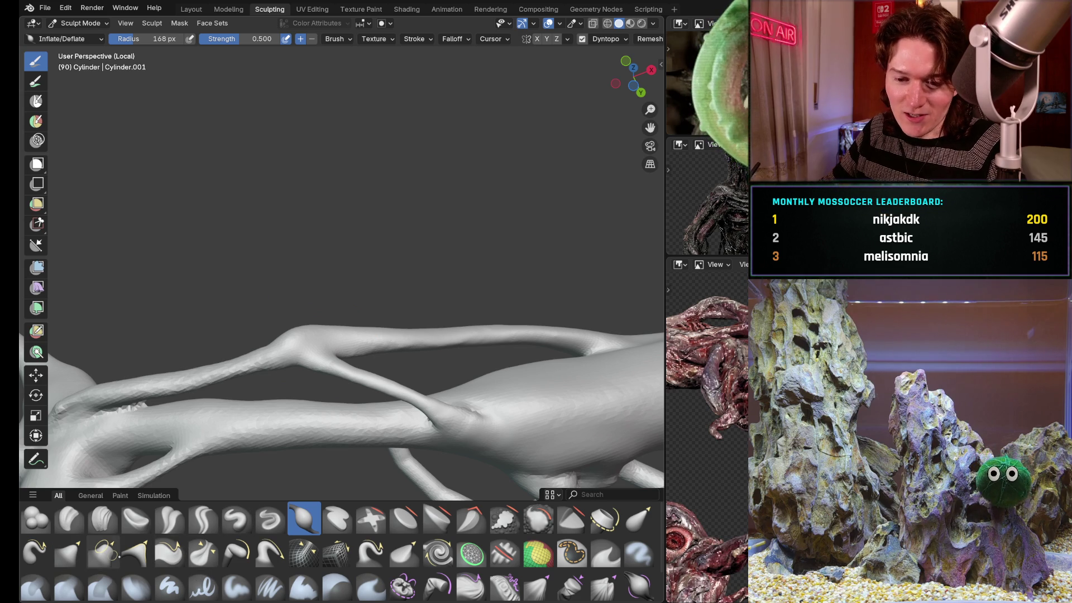
# - Switch to the Pull brush and set its radius to 132 px
pyautogui.click(270, 552)
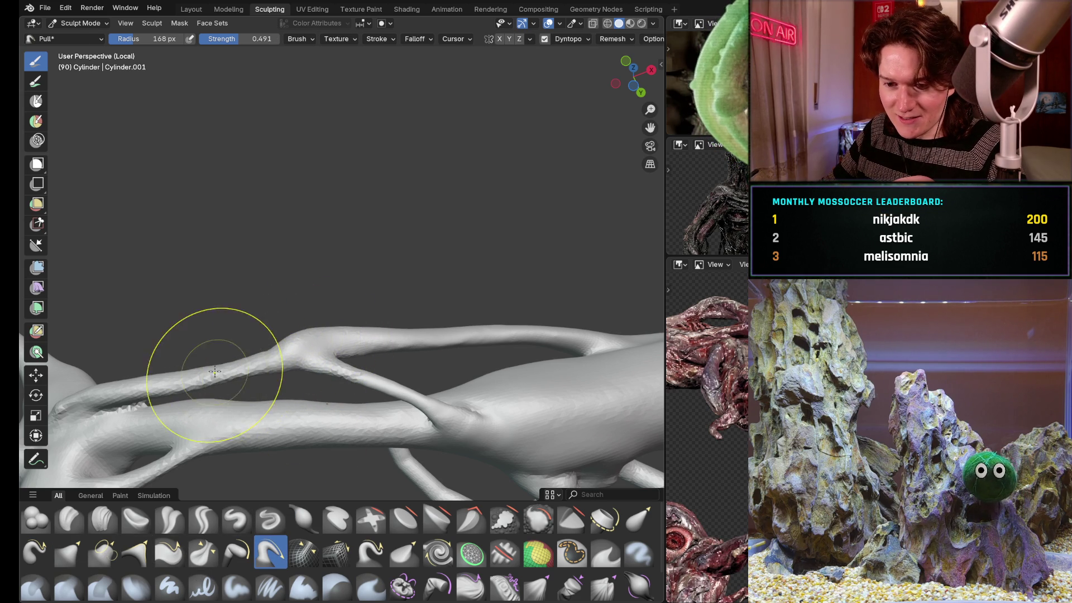
pyautogui.moveTo(246, 324)
pyautogui.mouseDown(button='middle')
pyautogui.moveTo(239, 311)
pyautogui.moveTo(301, 366)
pyautogui.mouseUp(button='middle')
pyautogui.scroll(3, 301, 365)
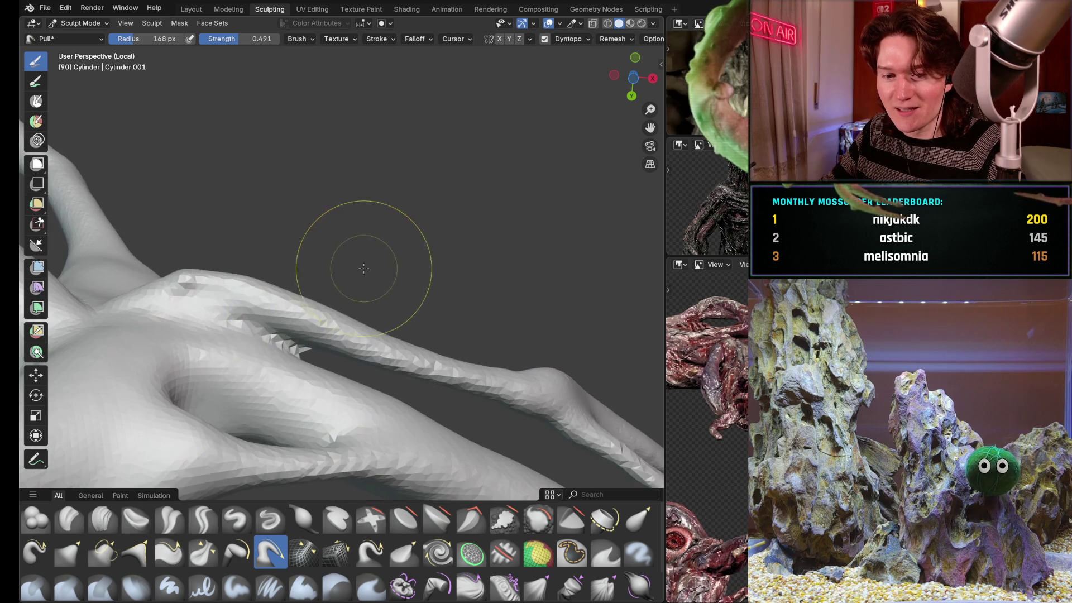
pyautogui.press('f')
pyautogui.click(300, 306)
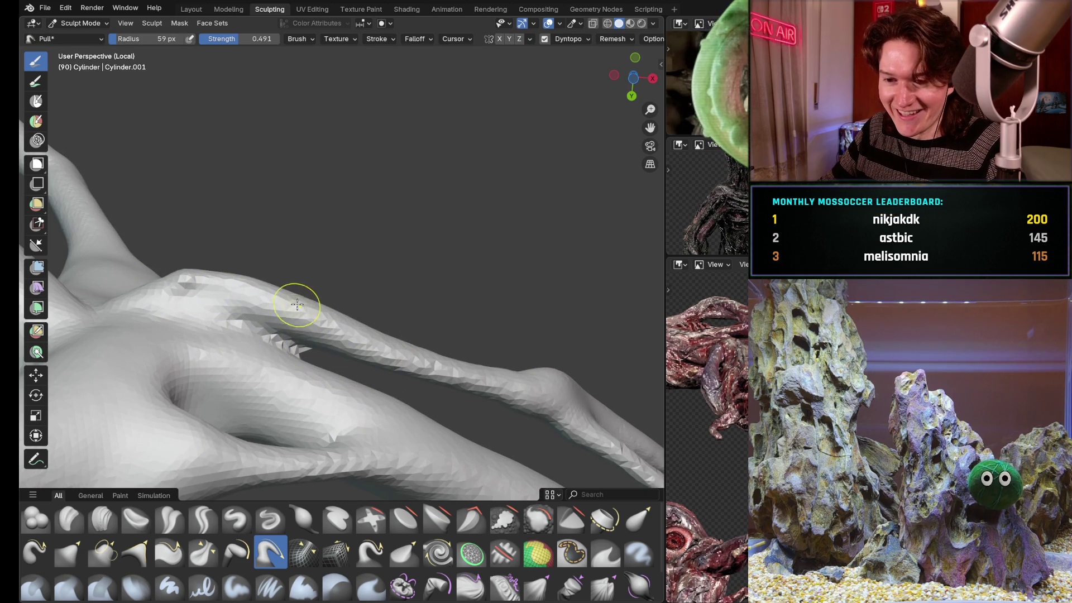
pyautogui.press('f')
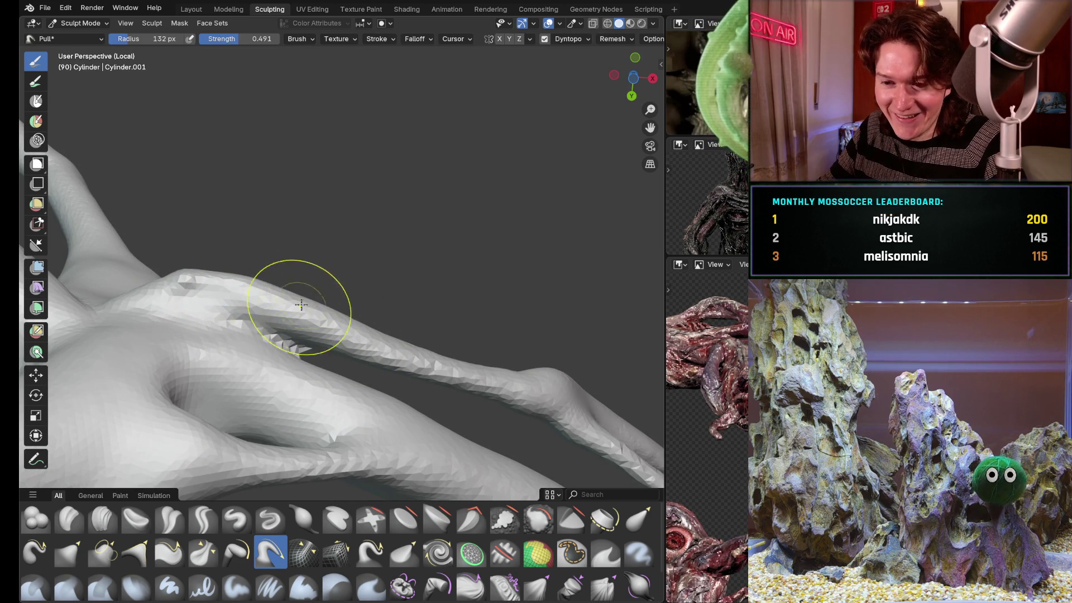
pyautogui.click(263, 305)
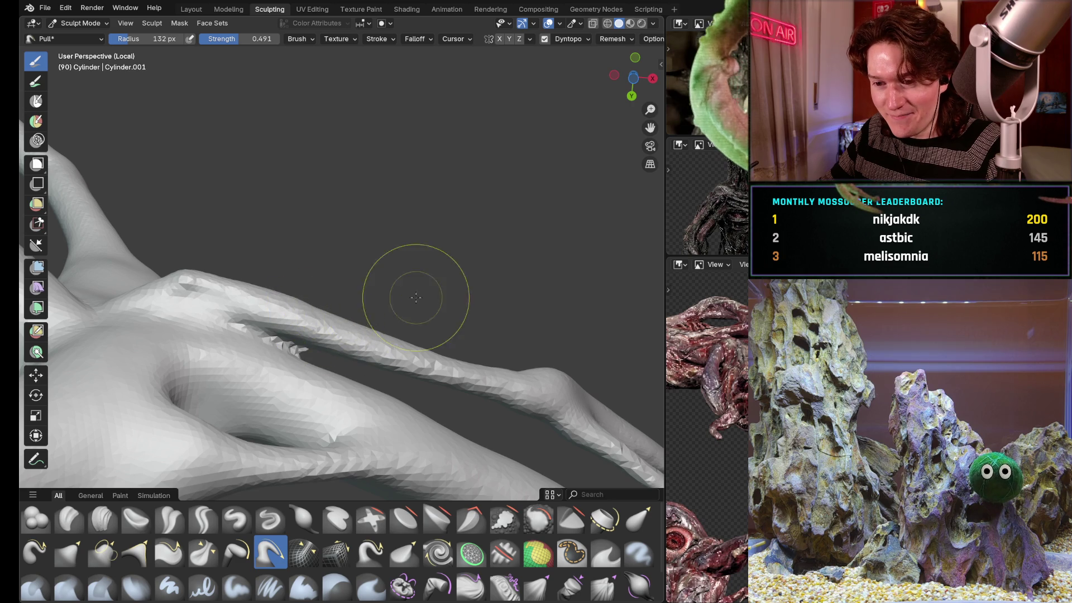
# - Inspect the branch junction and enlarge the Pull brush radius to 182 px
pyautogui.moveTo(457, 353)
pyautogui.mouseDown(button='middle')
pyautogui.moveTo(515, 359)
pyautogui.moveTo(457, 359)
pyautogui.moveTo(438, 304)
pyautogui.mouseUp(button='middle')
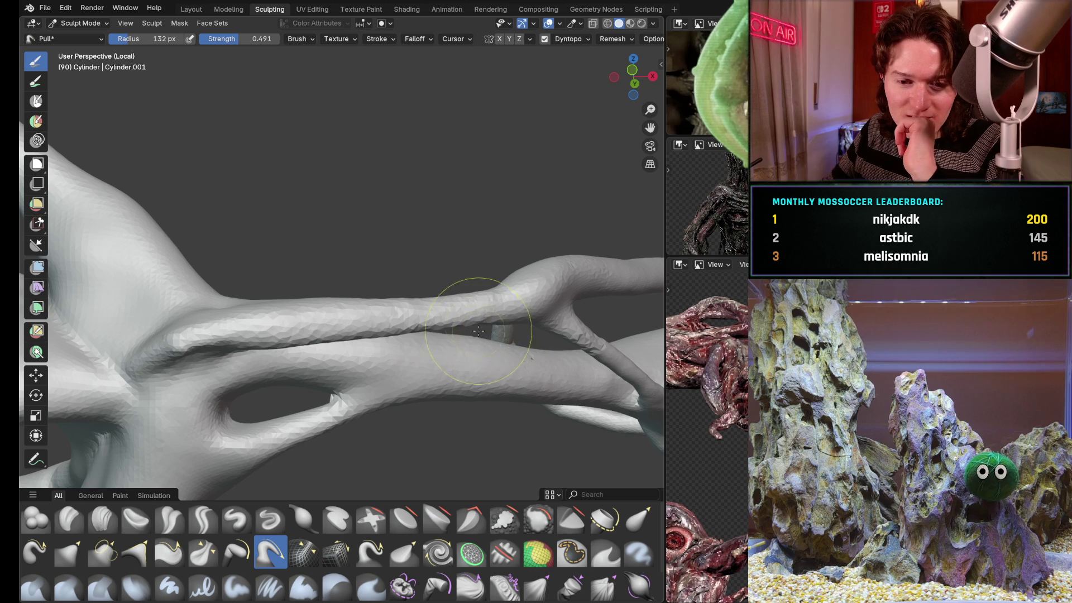
pyautogui.moveTo(467, 307); pyautogui.dragTo(467, 270, button='middle')
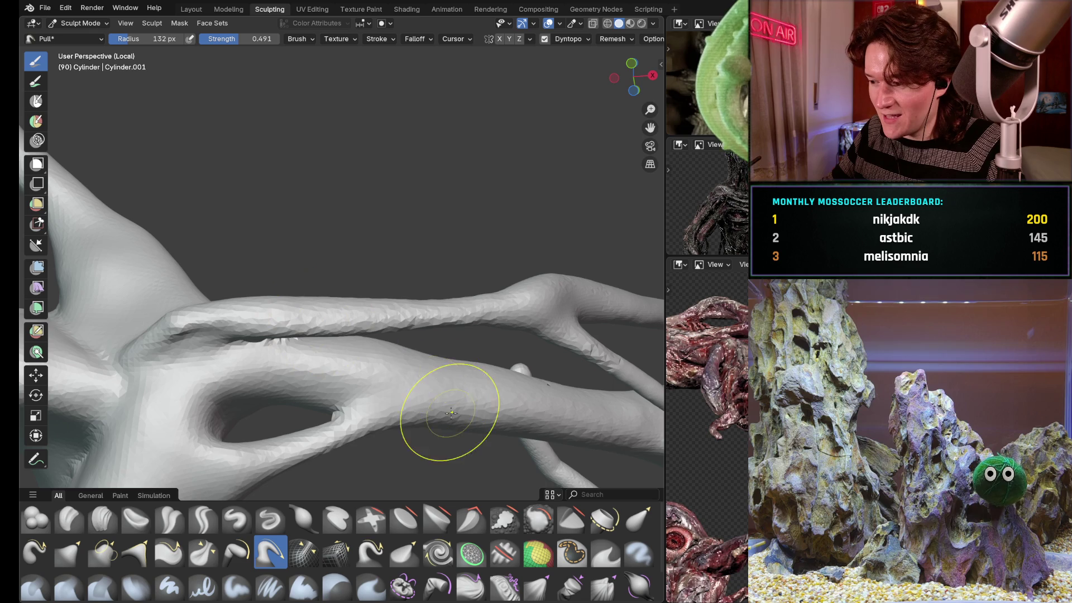
pyautogui.moveTo(383, 390); pyautogui.dragTo(378, 280, button='middle')
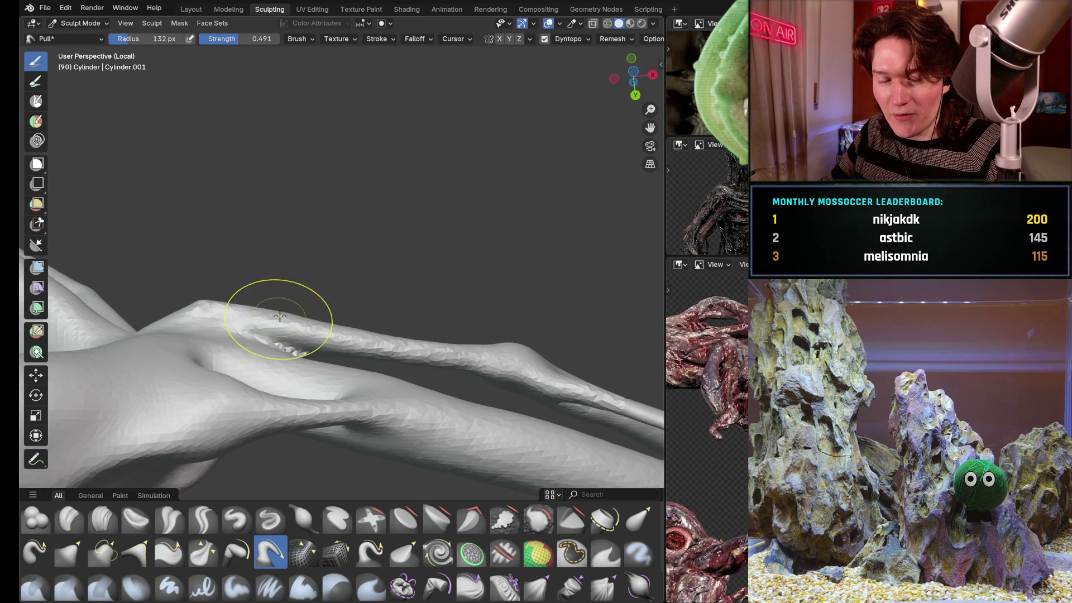
pyautogui.moveTo(455, 282)
pyautogui.mouseDown(button='middle')
pyautogui.moveTo(442, 364)
pyautogui.moveTo(459, 352)
pyautogui.moveTo(407, 323)
pyautogui.moveTo(282, 310)
pyautogui.mouseUp(button='middle')
pyautogui.press('f')
pyautogui.click(319, 320)
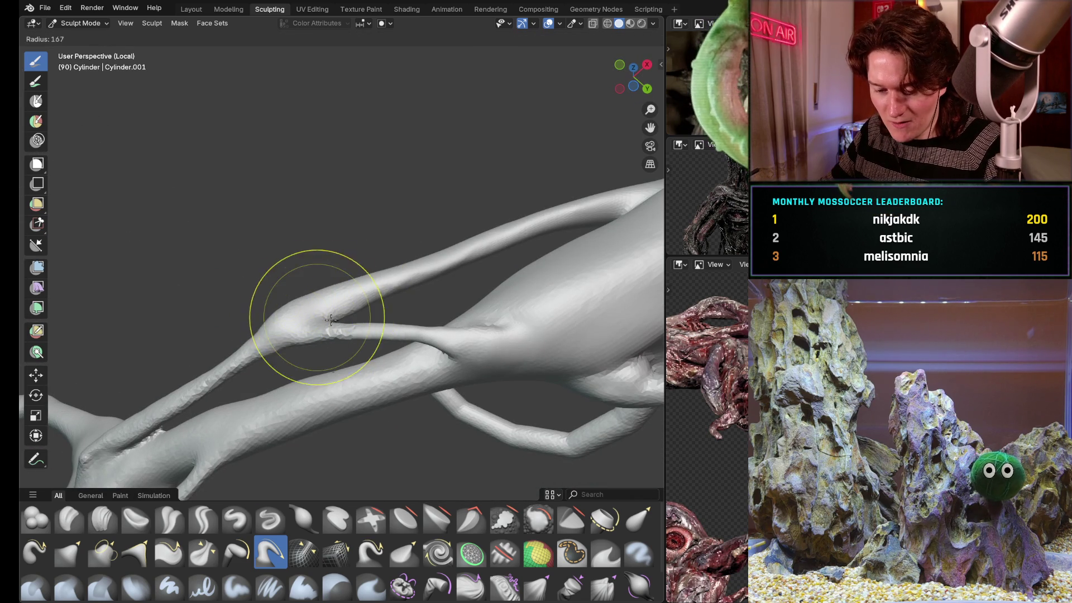
# - Zoom out over the branching mass and widen the three creature reference panels
pyautogui.moveTo(314, 361); pyautogui.dragTo(311, 323, button='middle')
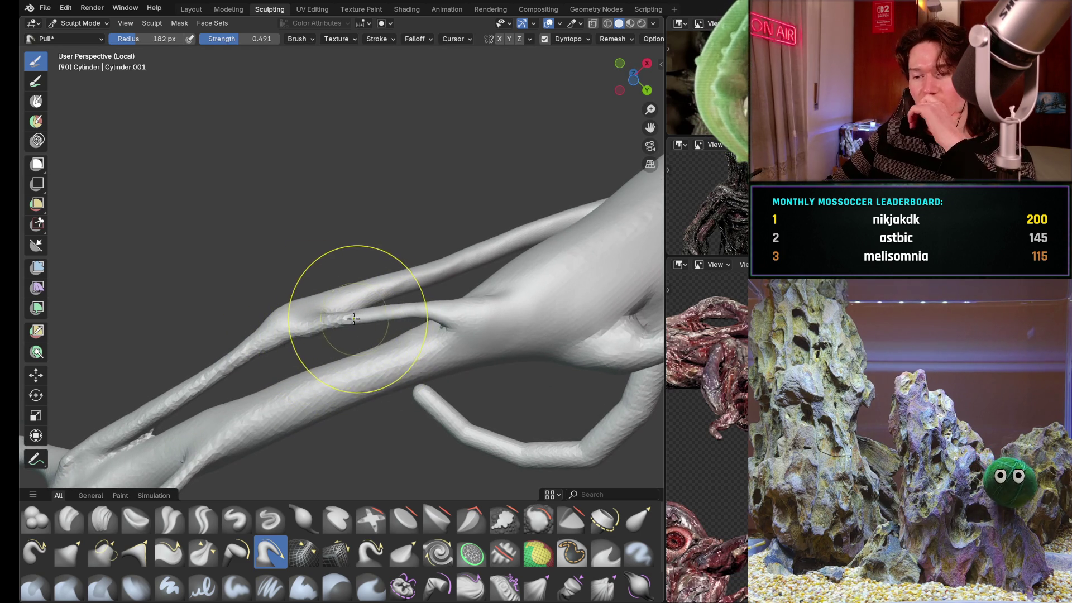
pyautogui.scroll(-3, 344, 429)
pyautogui.moveTo(344, 429)
pyautogui.mouseDown(button='middle')
pyautogui.moveTo(330, 282)
pyautogui.moveTo(389, 331)
pyautogui.moveTo(394, 402)
pyautogui.mouseUp(button='middle')
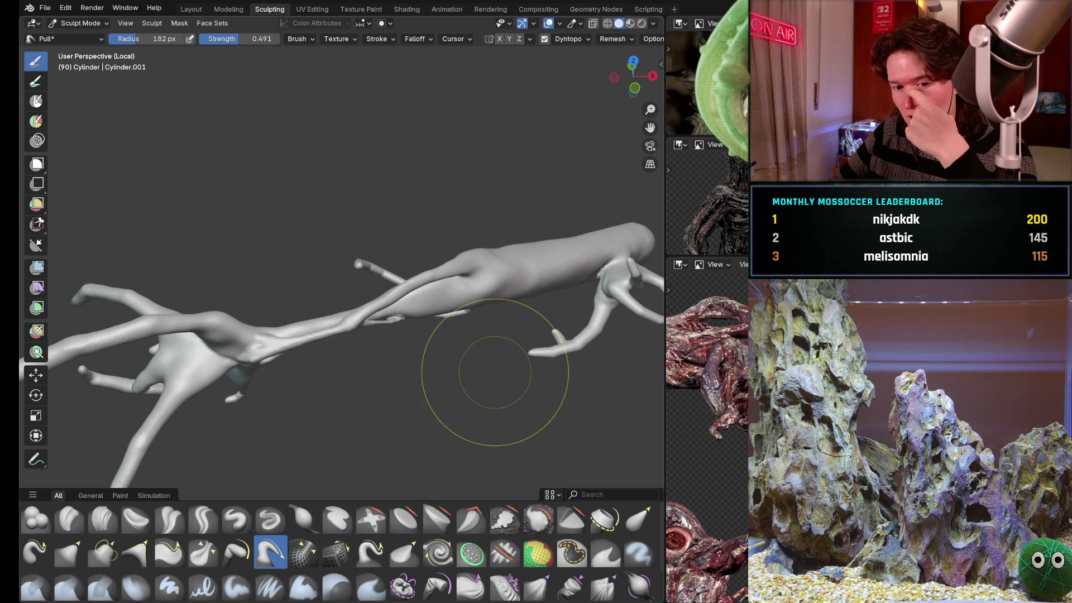
pyautogui.moveTo(469, 324)
pyautogui.mouseDown(button='middle')
pyautogui.moveTo(481, 326)
pyautogui.moveTo(455, 251)
pyautogui.mouseUp(button='middle')
pyautogui.moveTo(479, 371); pyautogui.dragTo(443, 287, button='middle')
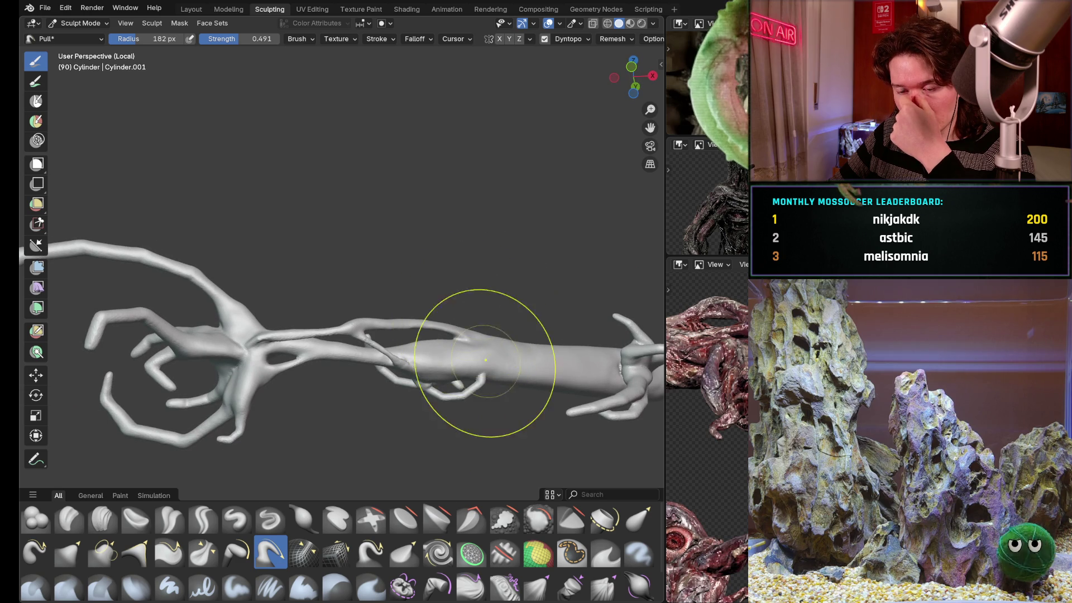
pyautogui.moveTo(498, 371); pyautogui.dragTo(491, 383, button='middle')
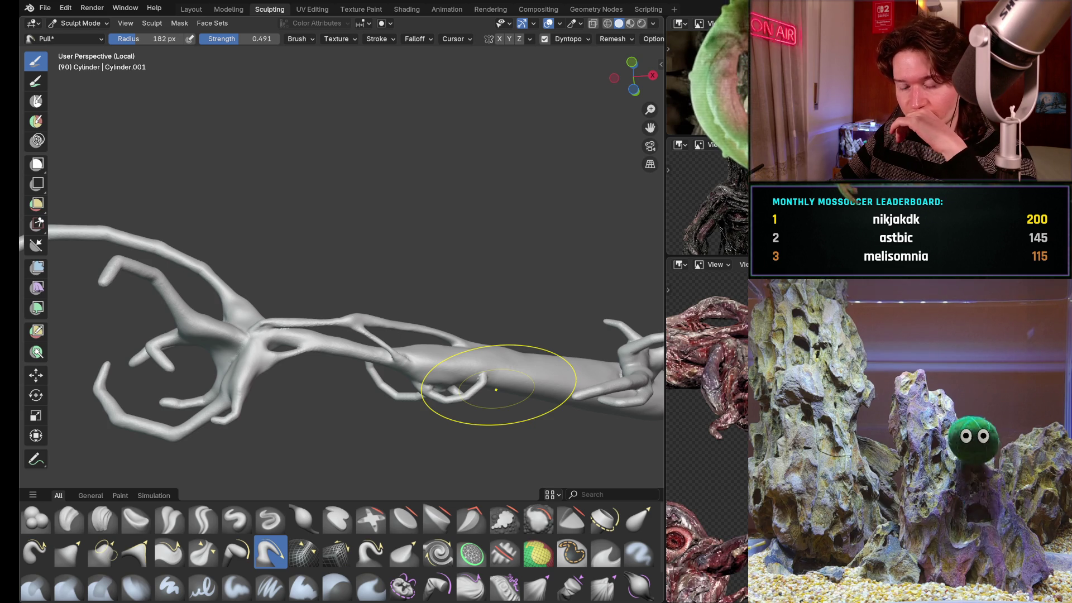
pyautogui.moveTo(436, 371)
pyautogui.mouseDown(button='middle')
pyautogui.moveTo(462, 416)
pyautogui.moveTo(454, 439)
pyautogui.moveTo(437, 353)
pyautogui.moveTo(443, 409)
pyautogui.moveTo(390, 381)
pyautogui.moveTo(455, 426)
pyautogui.moveTo(460, 464)
pyautogui.mouseUp(button='middle')
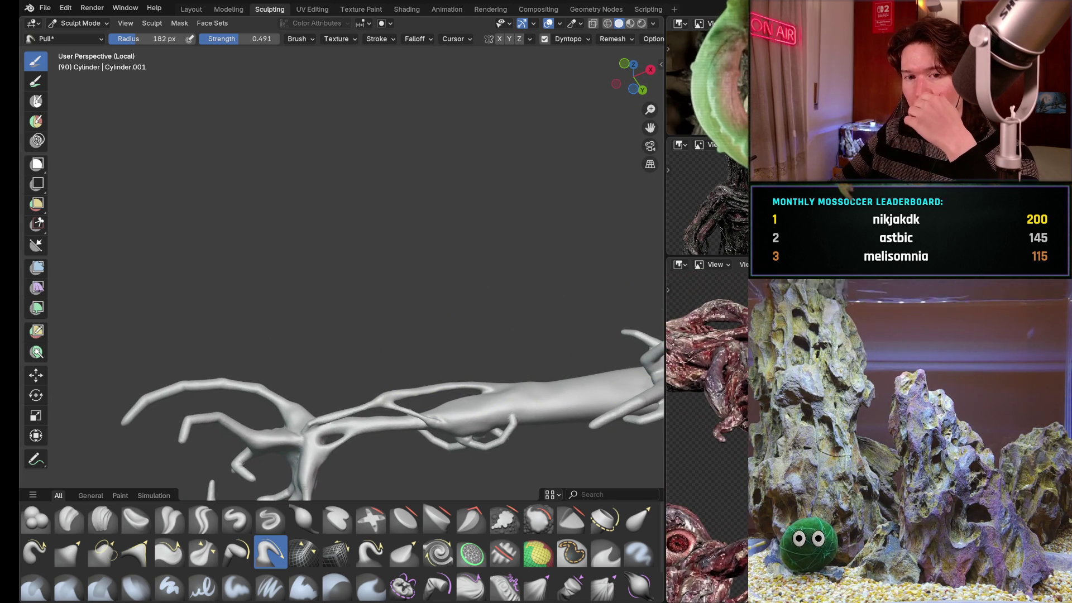
pyautogui.moveTo(666, 344); pyautogui.dragTo(506, 344)
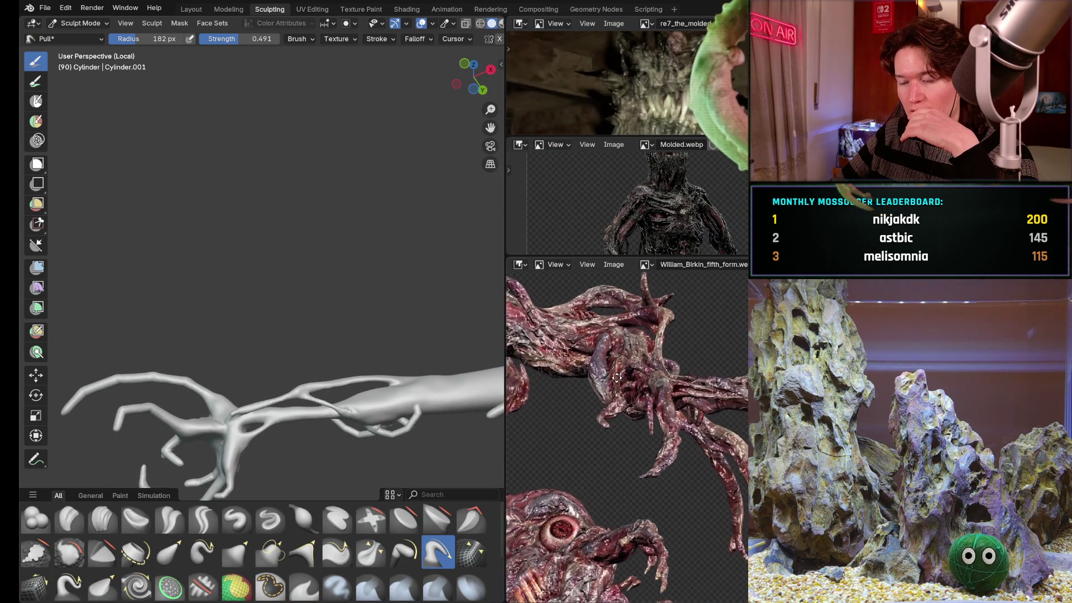
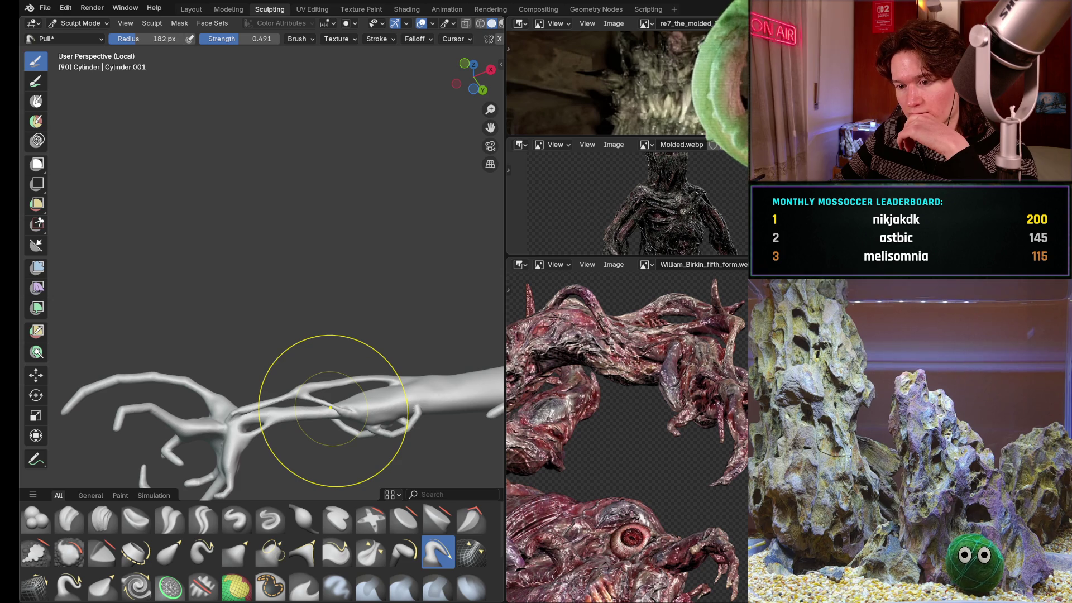
# - Frame the William_Birkin reference on the eye and widen the reference image panels
pyautogui.moveTo(335, 383)
pyautogui.mouseDown(button='middle')
pyautogui.moveTo(374, 438)
pyautogui.moveTo(441, 454)
pyautogui.mouseUp(button='middle')
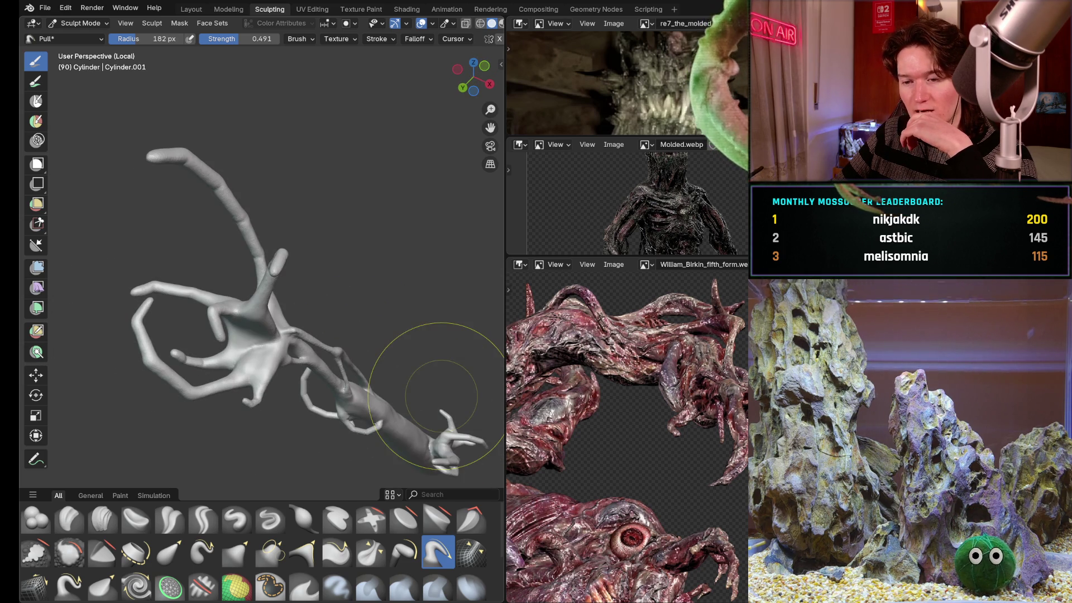
pyautogui.moveTo(390, 409); pyautogui.dragTo(370, 409, button='middle')
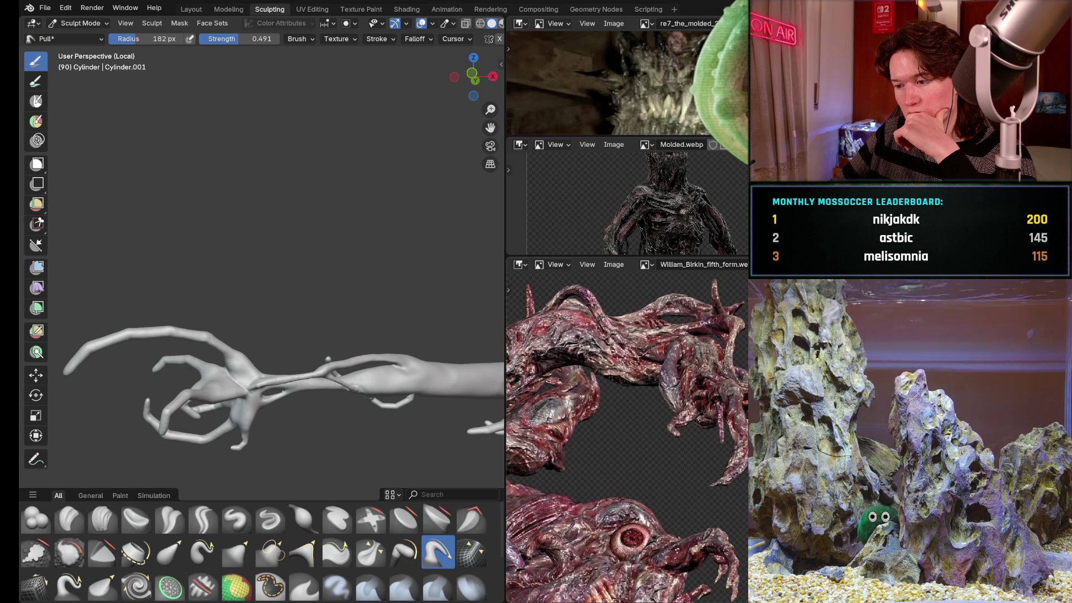
pyautogui.moveTo(582, 388)
pyautogui.mouseDown(button='middle')
pyautogui.moveTo(613, 307)
pyautogui.moveTo(638, 443)
pyautogui.mouseUp(button='middle')
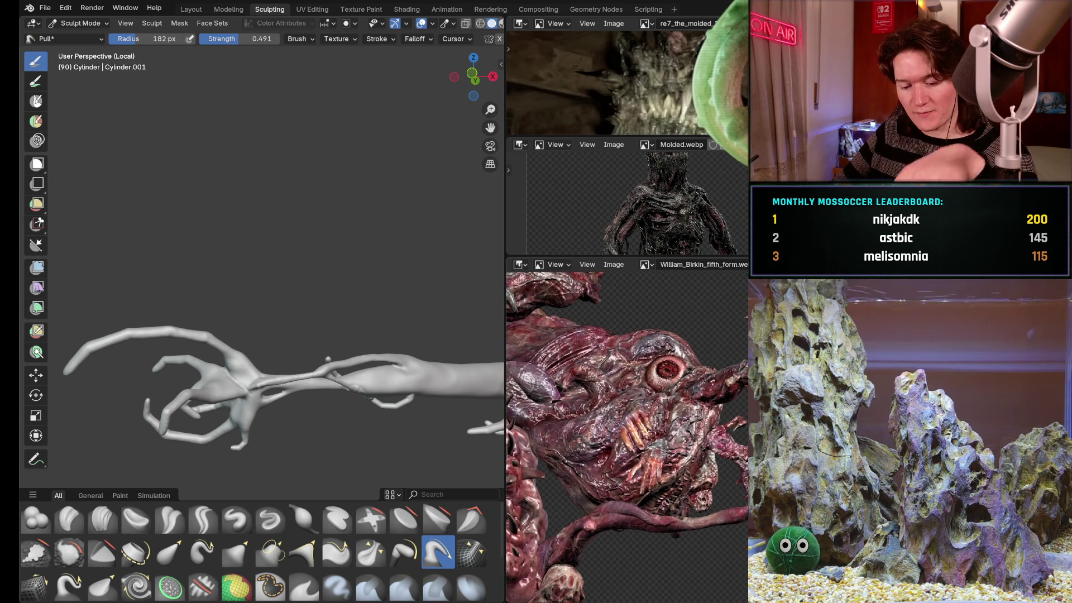
pyautogui.scroll(2, 636, 397)
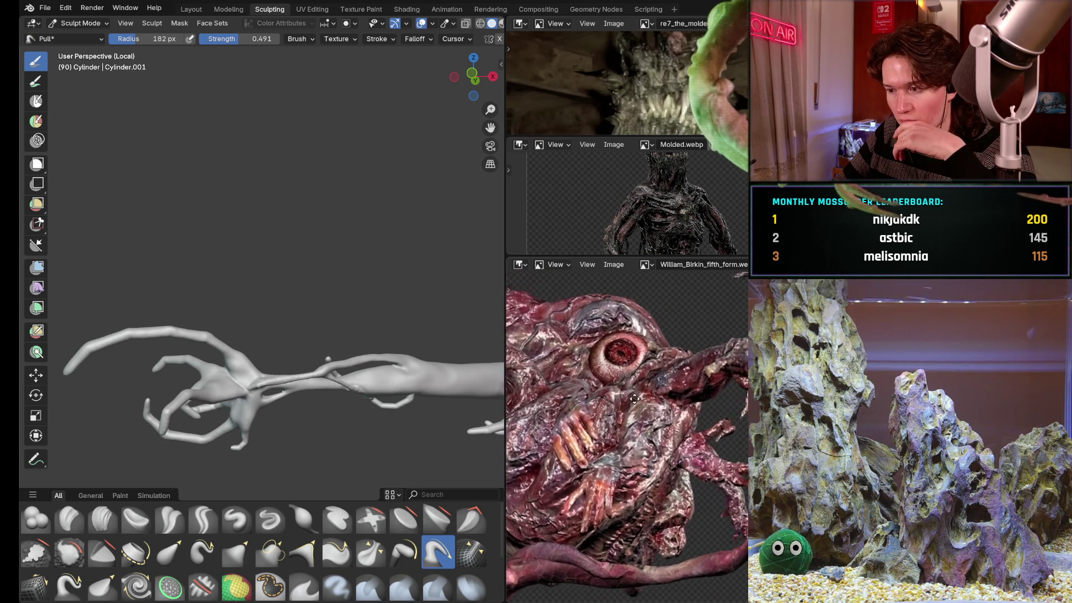
pyautogui.moveTo(635, 398); pyautogui.dragTo(614, 407, button='middle')
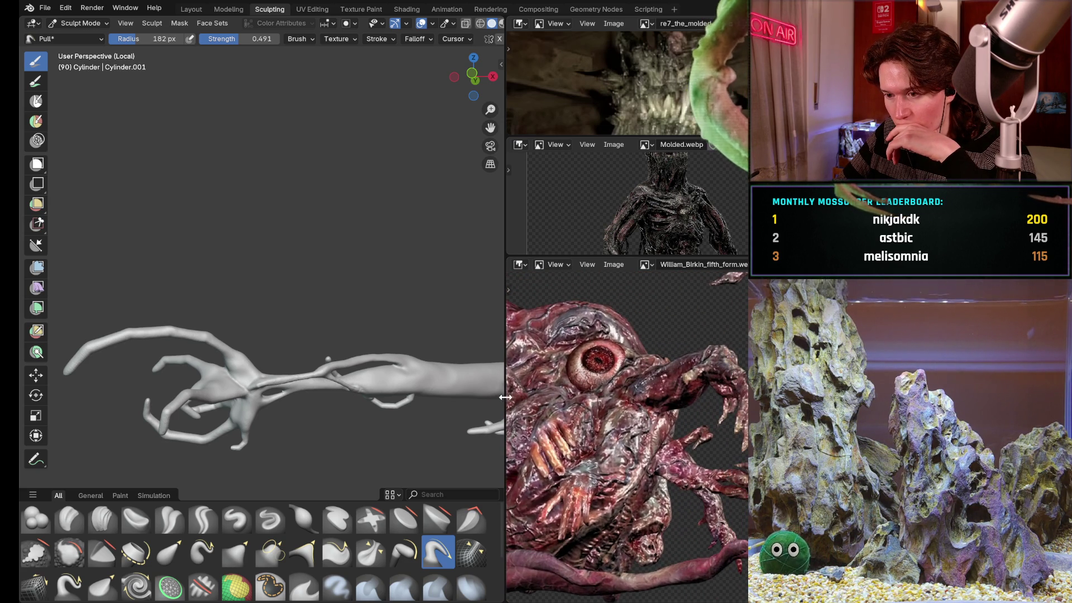
pyautogui.moveTo(506, 196); pyautogui.dragTo(400, 196)
pyautogui.moveTo(547, 400)
pyautogui.mouseDown(button='middle')
pyautogui.moveTo(619, 368)
pyautogui.moveTo(585, 389)
pyautogui.moveTo(593, 330)
pyautogui.moveTo(605, 450)
pyautogui.moveTo(556, 557)
pyautogui.moveTo(528, 565)
pyautogui.moveTo(584, 422)
pyautogui.mouseUp(button='middle')
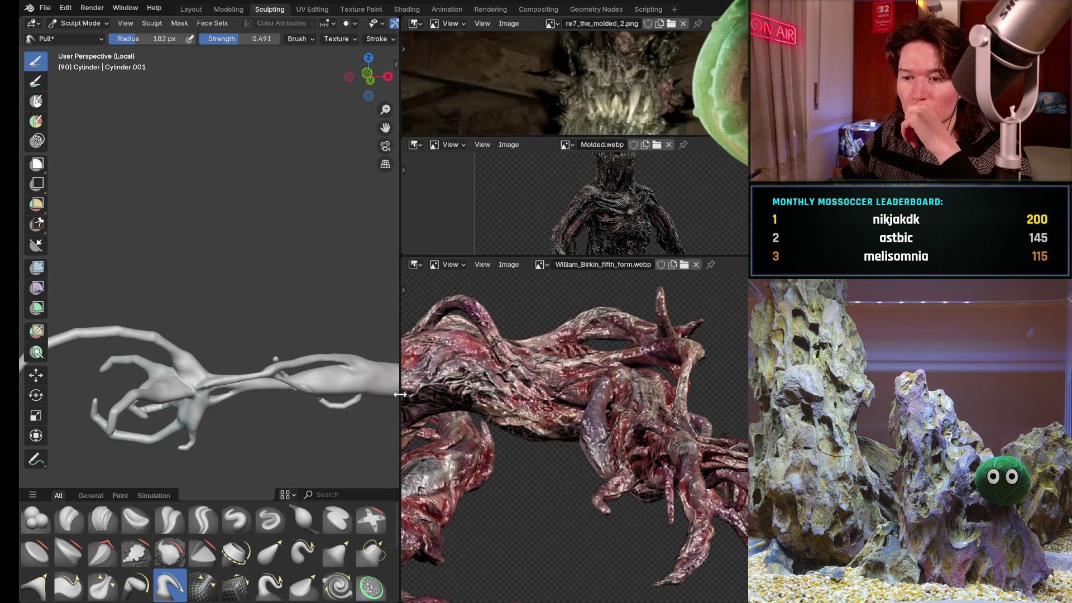
# - Widen the 3D Viewport back over the references and orbit to reveal the right-hand branch
pyautogui.moveTo(401, 396); pyautogui.dragTo(714, 396)
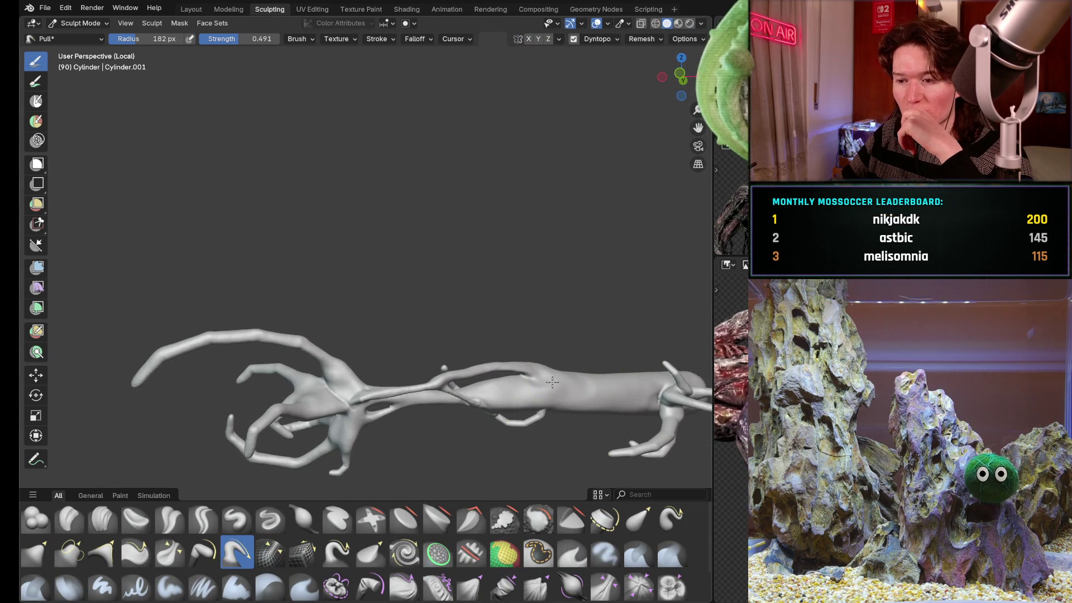
pyautogui.moveTo(546, 326)
pyautogui.mouseDown(button='middle')
pyautogui.moveTo(627, 323)
pyautogui.moveTo(455, 240)
pyautogui.moveTo(423, 363)
pyautogui.moveTo(335, 385)
pyautogui.moveTo(346, 391)
pyautogui.moveTo(335, 395)
pyautogui.moveTo(472, 341)
pyautogui.mouseUp(button='middle')
pyautogui.scroll(6, 473, 341)
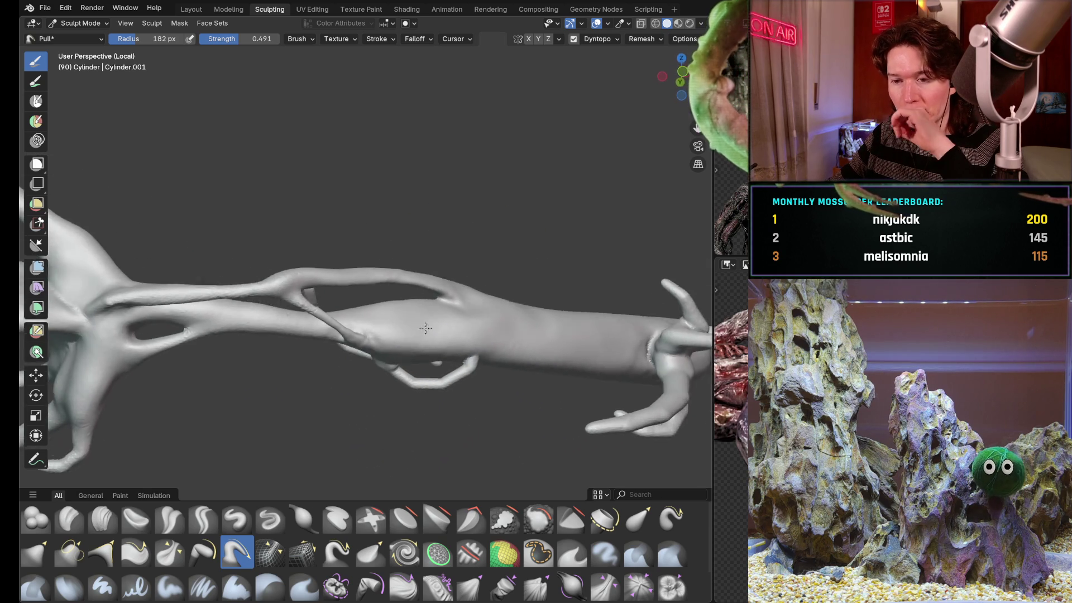
pyautogui.moveTo(401, 339); pyautogui.dragTo(486, 334, button='middle')
pyautogui.scroll(-5, 568, 271)
# - Inspect the branching limb from steep, long-side and side-on angles
pyautogui.moveTo(568, 271)
pyautogui.mouseDown(button='middle')
pyautogui.moveTo(627, 351)
pyautogui.moveTo(443, 395)
pyautogui.mouseUp(button='middle')
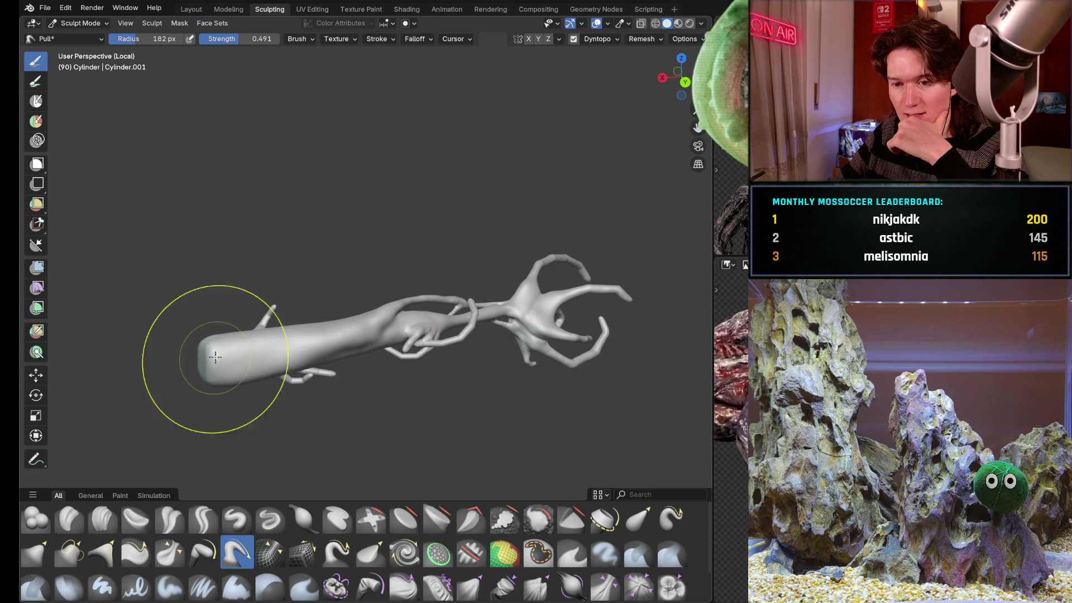
pyautogui.moveTo(269, 311); pyautogui.dragTo(445, 356, button='middle')
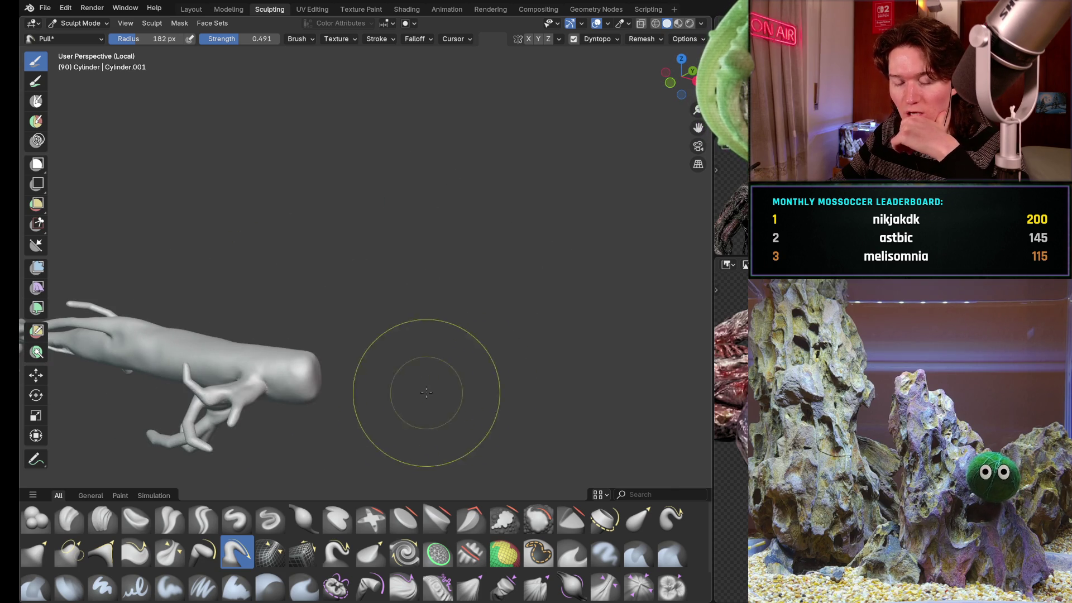
pyautogui.moveTo(239, 390); pyautogui.dragTo(543, 351, button='middle')
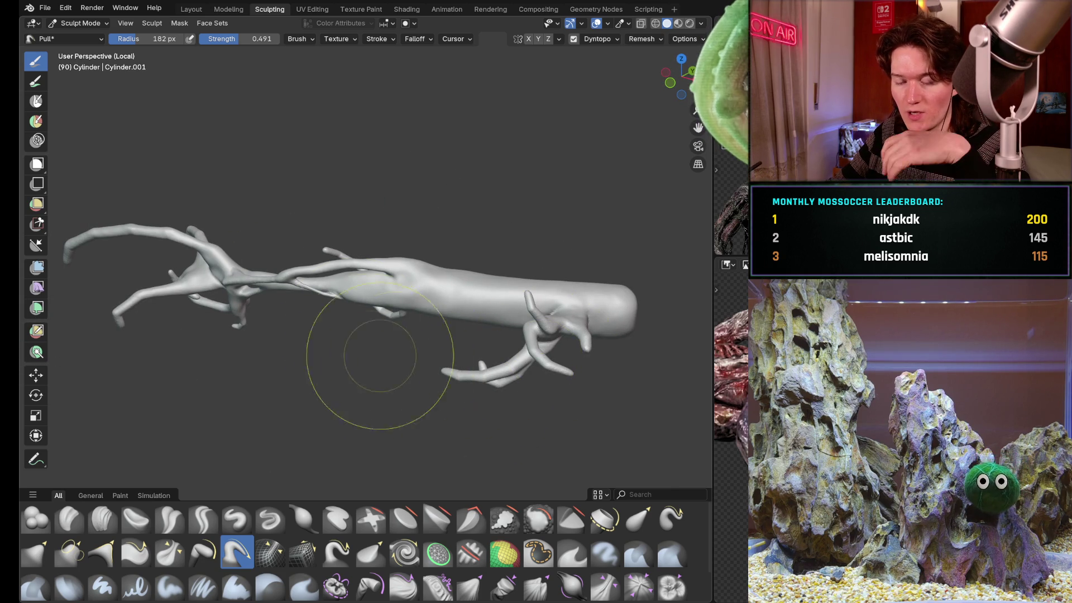
pyautogui.moveTo(447, 299); pyautogui.dragTo(491, 311, button='middle')
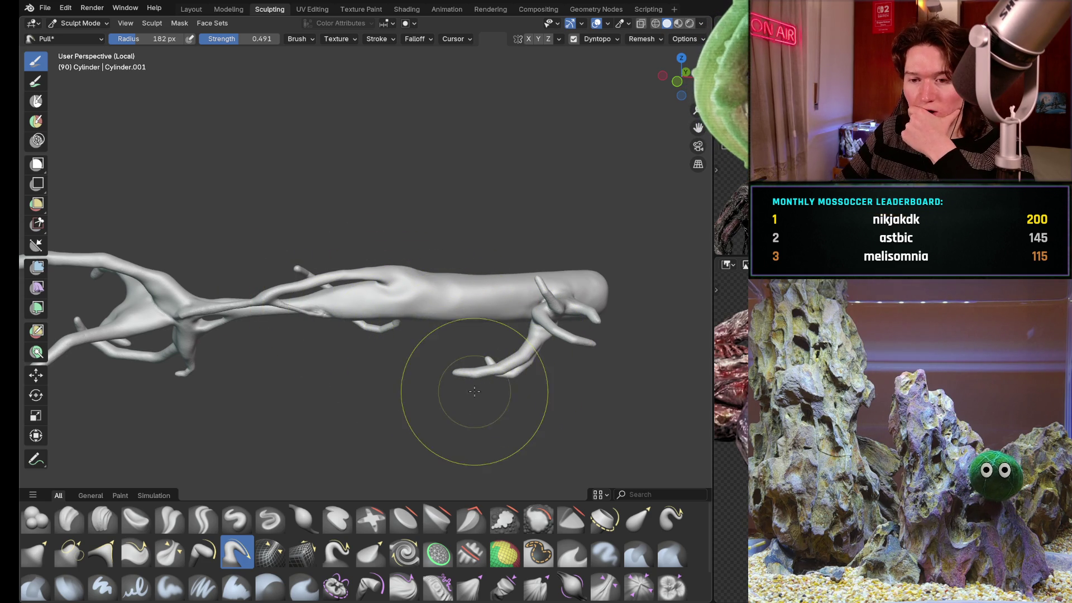
pyautogui.moveTo(468, 379); pyautogui.dragTo(475, 391, button='middle')
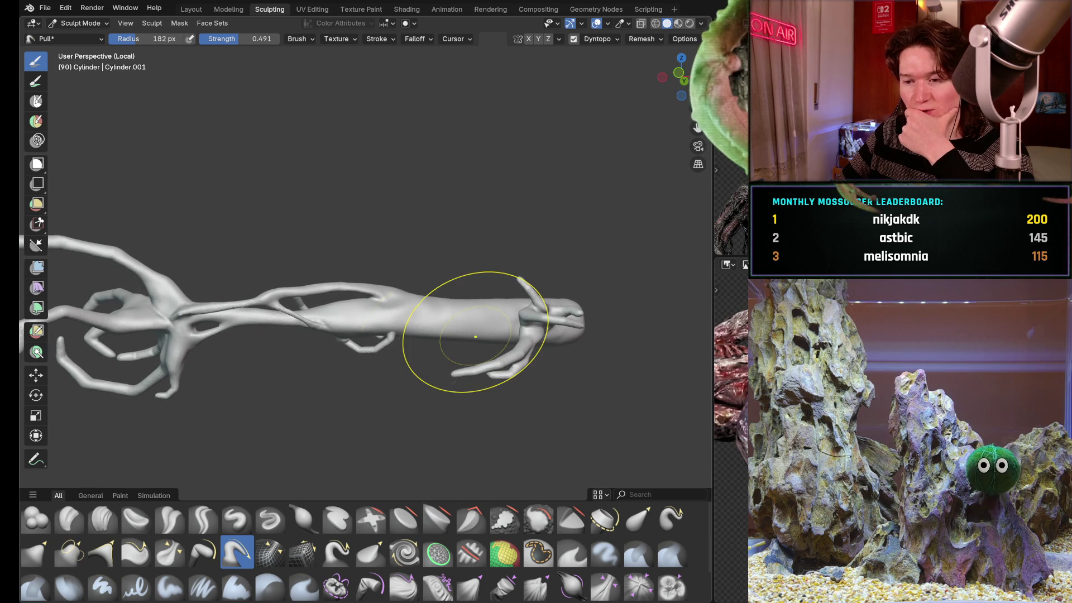
pyautogui.moveTo(399, 337)
pyautogui.mouseDown(button='middle')
pyautogui.moveTo(454, 335)
pyautogui.moveTo(416, 350)
pyautogui.moveTo(454, 383)
pyautogui.moveTo(442, 303)
pyautogui.mouseUp(button='middle')
pyautogui.moveTo(456, 373)
pyautogui.mouseDown(button='middle')
pyautogui.moveTo(431, 383)
pyautogui.moveTo(446, 407)
pyautogui.moveTo(472, 390)
pyautogui.mouseUp(button='middle')
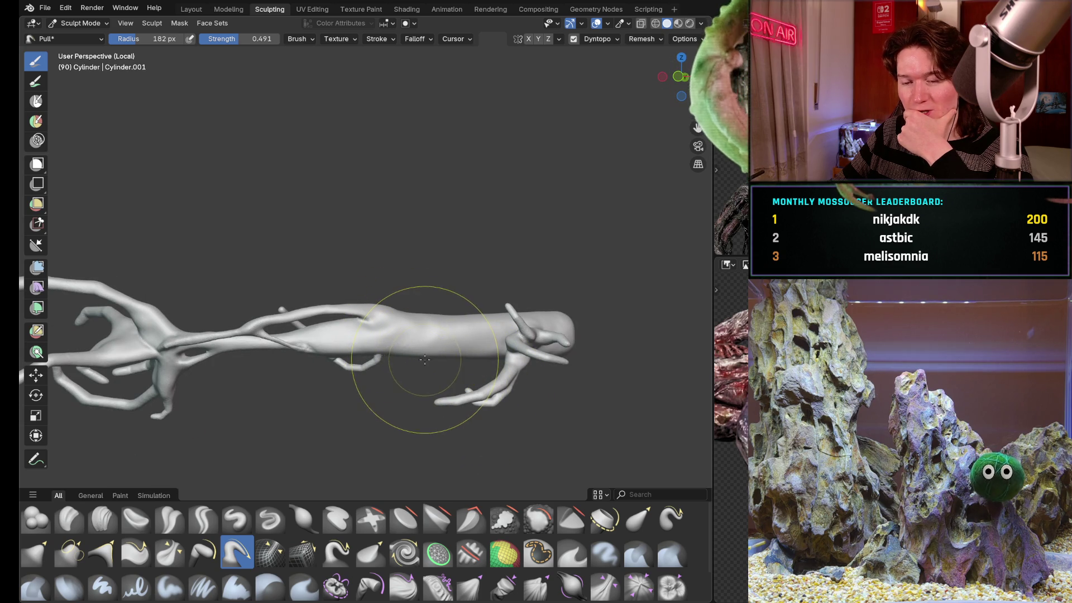
pyautogui.moveTo(404, 379)
pyautogui.mouseDown(button='middle')
pyautogui.moveTo(462, 400)
pyautogui.moveTo(493, 362)
pyautogui.moveTo(422, 424)
pyautogui.moveTo(393, 340)
pyautogui.moveTo(435, 336)
pyautogui.moveTo(376, 318)
pyautogui.moveTo(495, 395)
pyautogui.mouseUp(button='middle')
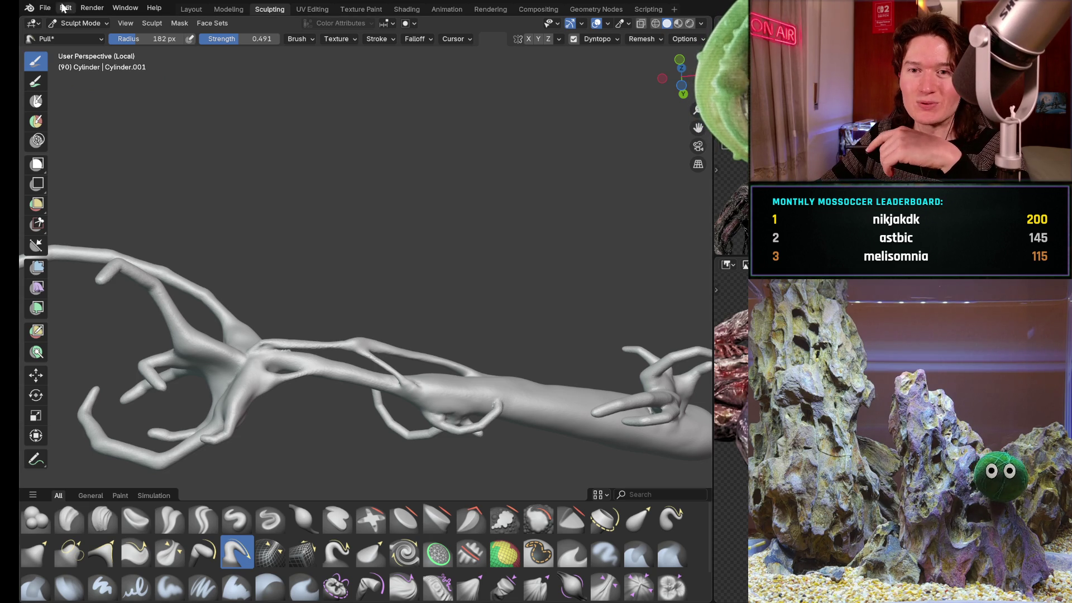
# - Save the tentacle limb sculpt with File > Save
pyautogui.click(46, 9)
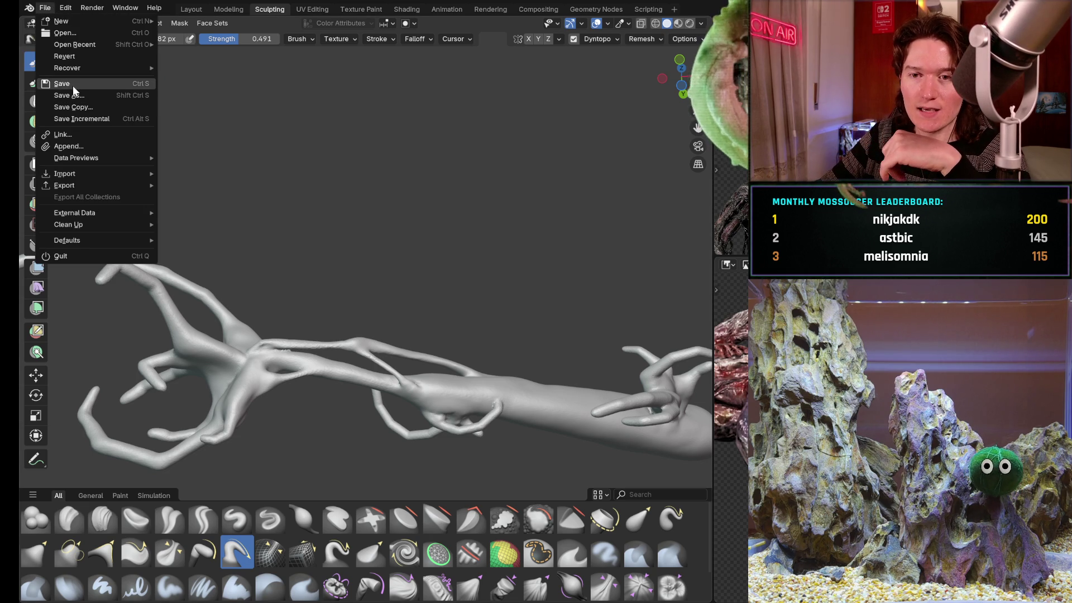
pyautogui.click(72, 84)
pyautogui.click(29, 9)
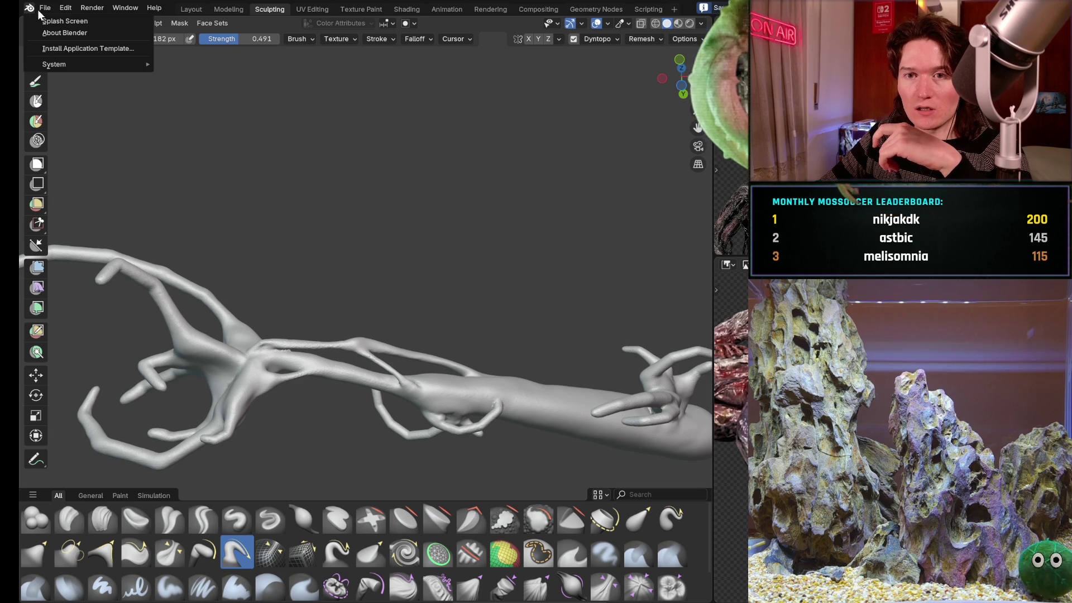
pyautogui.click(47, 9)
pyautogui.click(49, 10)
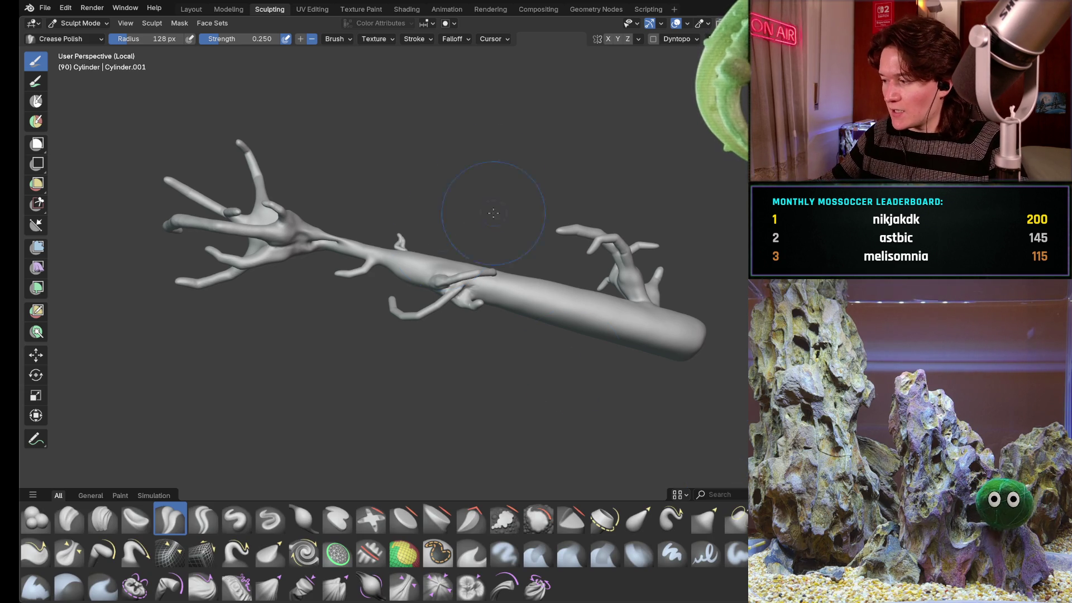
# - Isolate Cylinder.001 in Local View to focus on the branching junction
pyautogui.moveTo(419, 246)
pyautogui.mouseDown(button='middle')
pyautogui.moveTo(409, 303)
pyautogui.moveTo(395, 232)
pyautogui.moveTo(428, 218)
pyautogui.mouseUp(button='middle')
pyautogui.scroll(6, 410, 303)
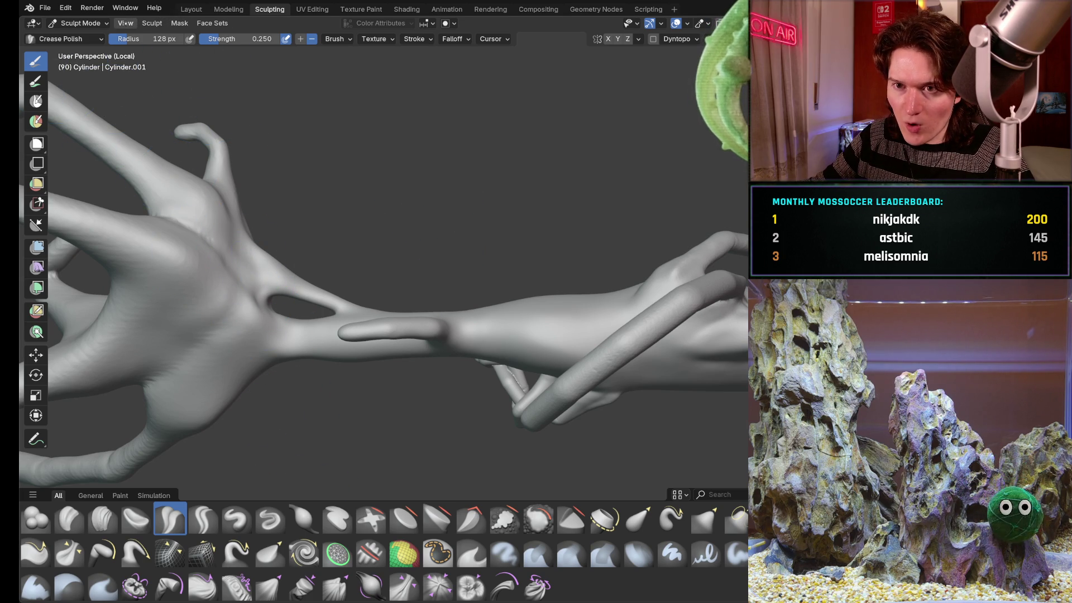
pyautogui.click(126, 23)
pyautogui.press('KP_Divide')
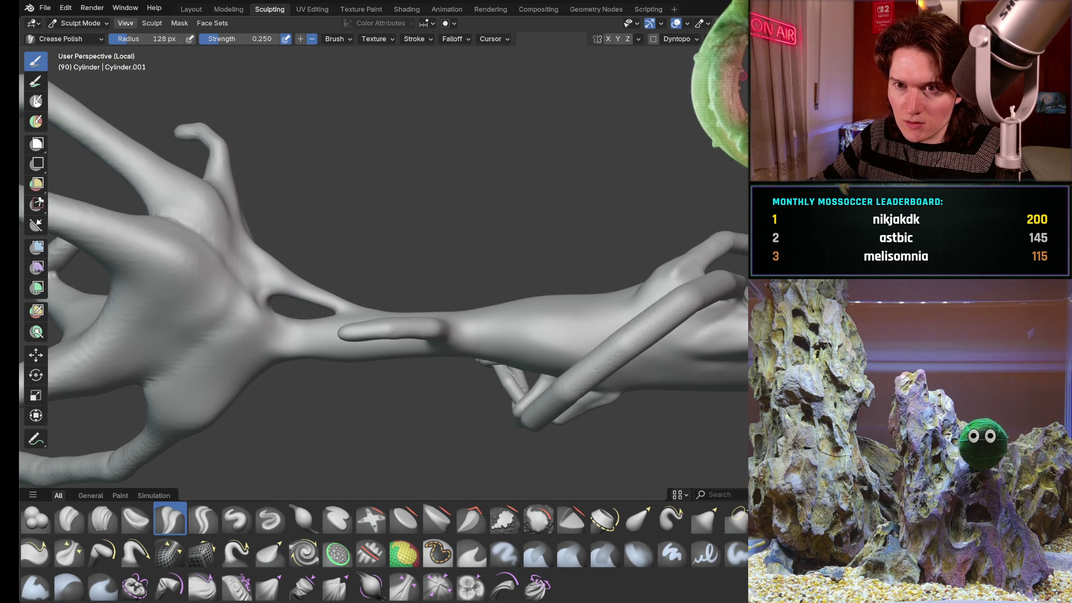
# - Enter Edit Mode via the Modeling workspace and move in close on the knotted strand
pyautogui.click(229, 9)
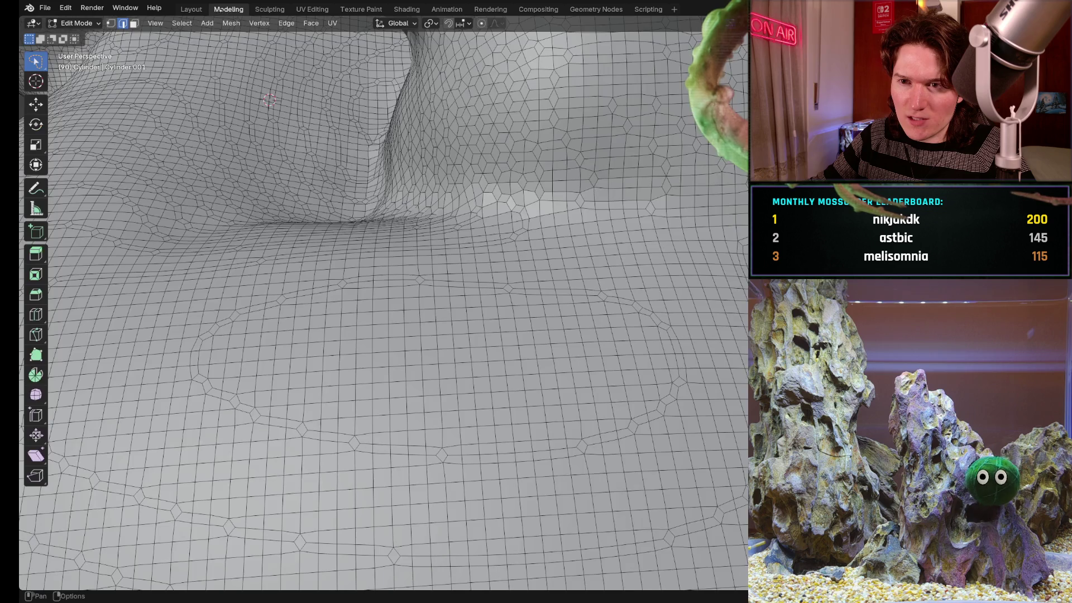
pyautogui.scroll(-15, 499, 167)
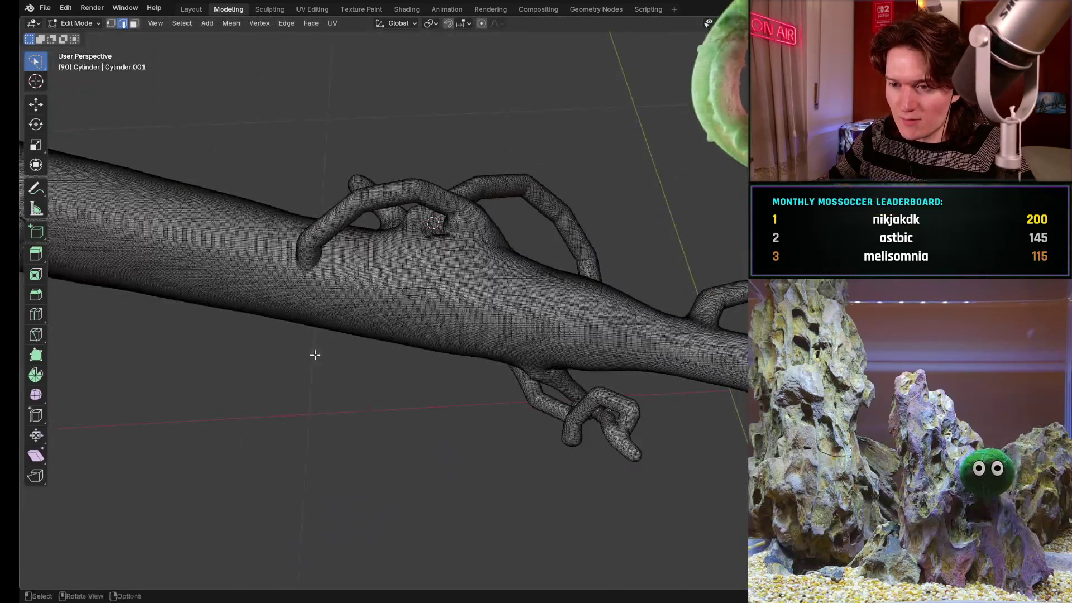
pyautogui.moveTo(315, 354)
pyautogui.mouseDown(button='middle')
pyautogui.moveTo(313, 306)
pyautogui.moveTo(510, 302)
pyautogui.moveTo(450, 309)
pyautogui.moveTo(461, 253)
pyautogui.moveTo(514, 249)
pyautogui.mouseUp(button='middle')
pyautogui.scroll(5, 333, 258)
pyautogui.moveTo(333, 259)
pyautogui.keyDown('shift'); pyautogui.mouseDown(button='middle')
pyautogui.moveTo(543, 338)
pyautogui.moveTo(307, 276)
pyautogui.mouseUp(button='middle'); pyautogui.keyUp('shift')
pyautogui.scroll(-1, 502, 335)
pyautogui.scroll(5, 475, 351)
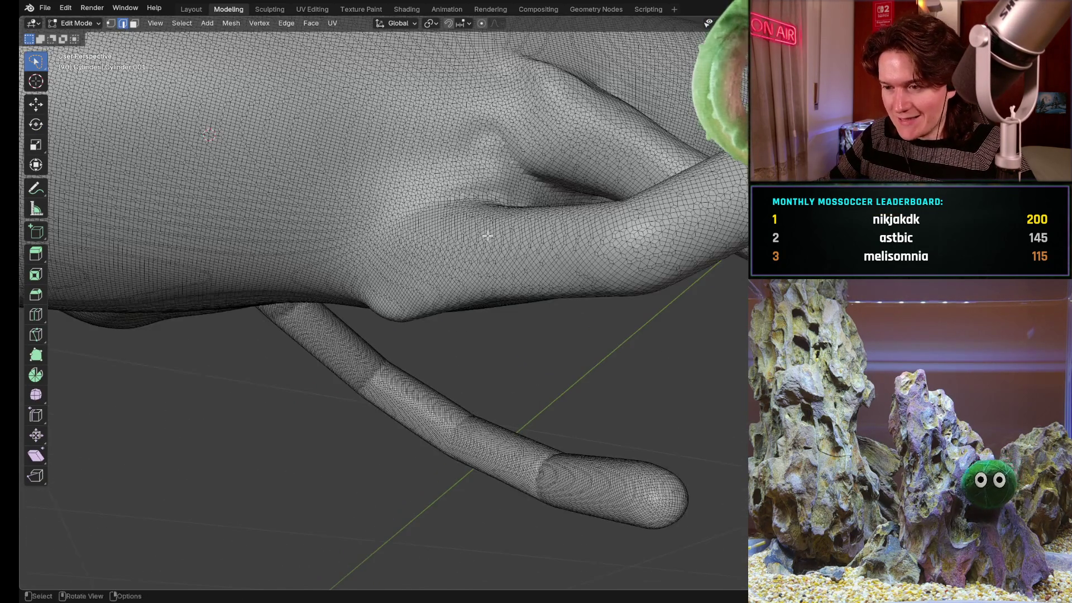
pyautogui.scroll(-4, 438, 367)
pyautogui.moveTo(438, 366)
pyautogui.keyDown('shift'); pyautogui.mouseDown(button='middle')
pyautogui.moveTo(484, 287)
pyautogui.moveTo(388, 412)
pyautogui.moveTo(424, 357)
pyautogui.mouseUp(button='middle'); pyautogui.keyUp('shift')
pyautogui.scroll(3, 424, 357)
pyautogui.moveTo(458, 297)
pyautogui.mouseDown(button='middle')
pyautogui.moveTo(494, 326)
pyautogui.moveTo(418, 438)
pyautogui.moveTo(407, 342)
pyautogui.moveTo(335, 279)
pyautogui.moveTo(245, 226)
pyautogui.mouseUp(button='middle')
pyautogui.scroll(-4, 494, 326)
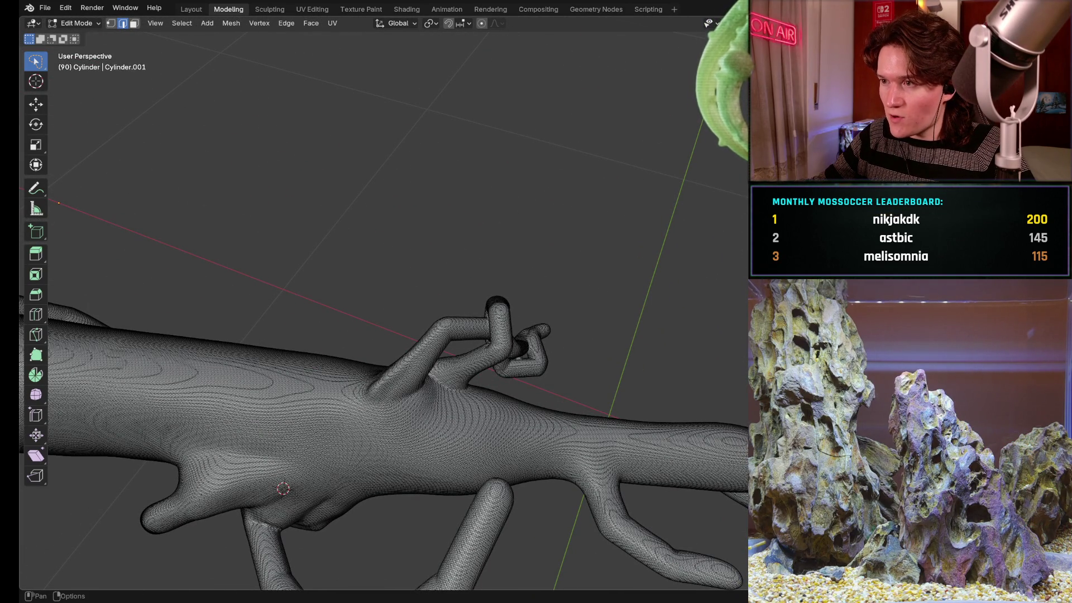
# - Toggle X-ray with Alt+Z to see strands passing through the shaft
pyautogui.hotkey('alt', 'z')
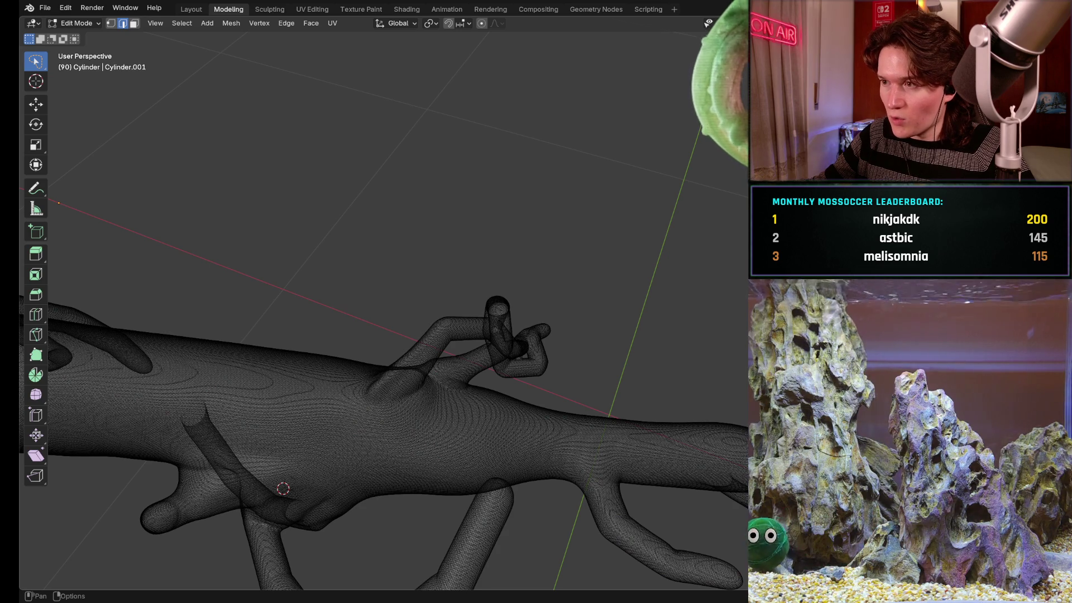
pyautogui.hotkey('alt', 'z')
pyautogui.moveTo(443, 401)
pyautogui.mouseDown(button='middle')
pyautogui.moveTo(422, 328)
pyautogui.moveTo(441, 329)
pyautogui.moveTo(447, 279)
pyautogui.mouseUp(button='middle')
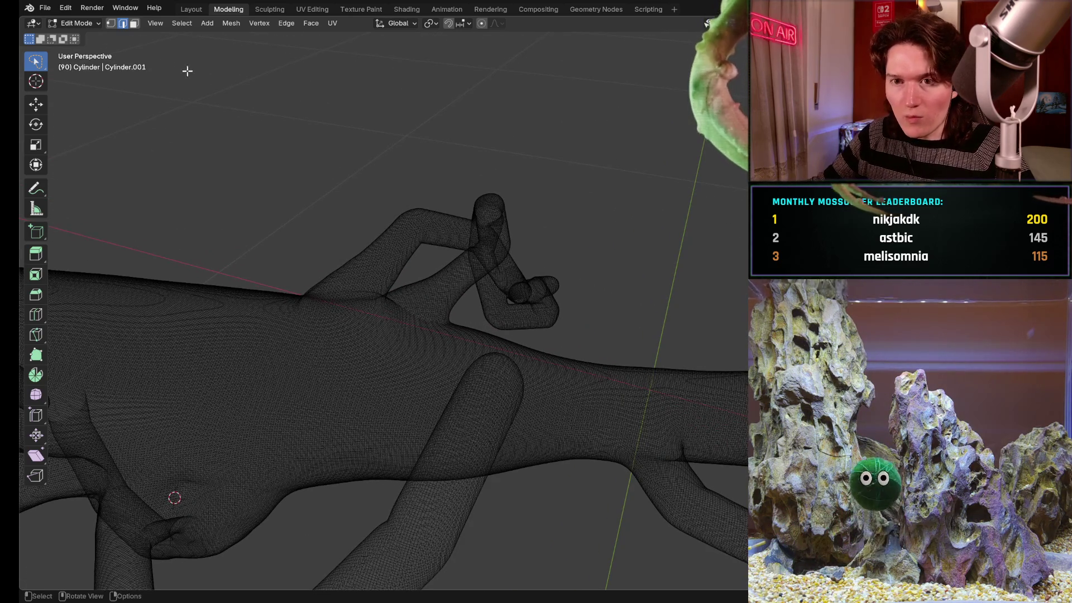
# - Select the knotted strand on the arm and dissolve it with Ctrl+X
pyautogui.moveTo(368, 184); pyautogui.dragTo(505, 337, button='middle')
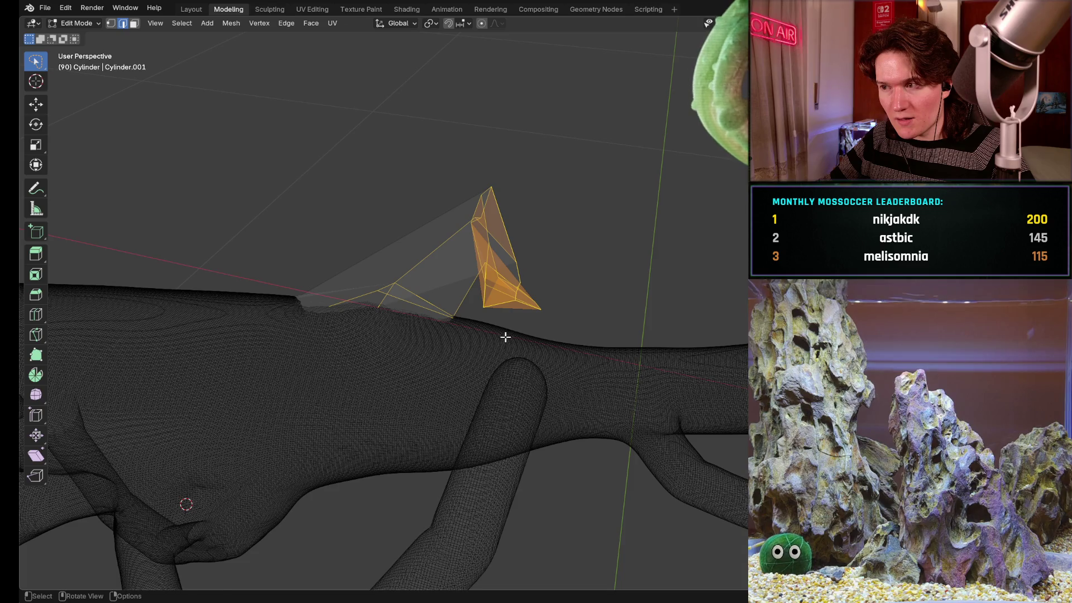
pyautogui.hotkey('ctrl', 'z')
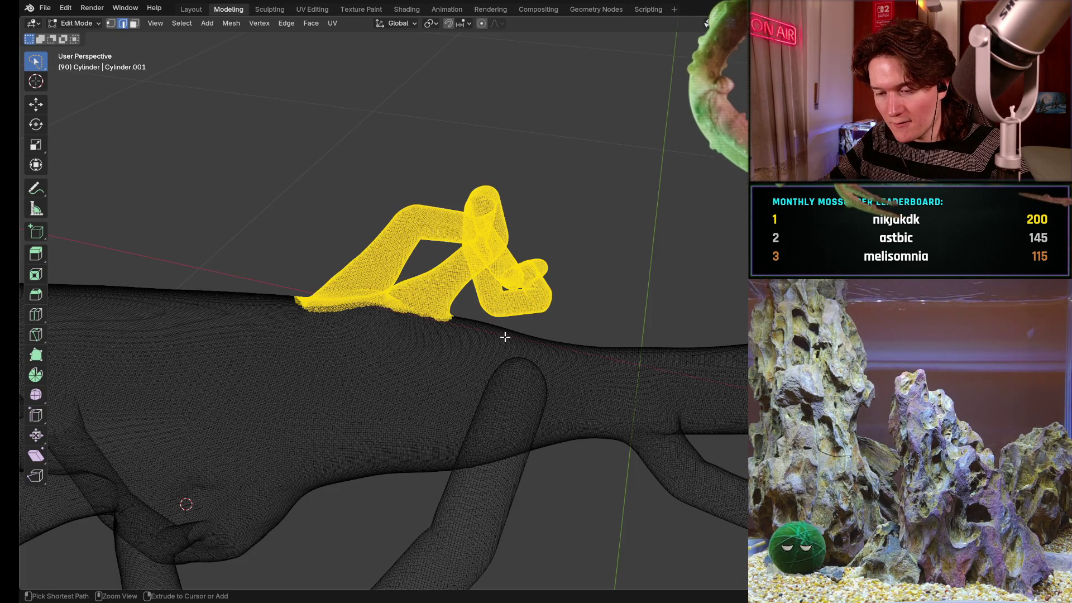
pyautogui.hotkey('ctrl', 'x')
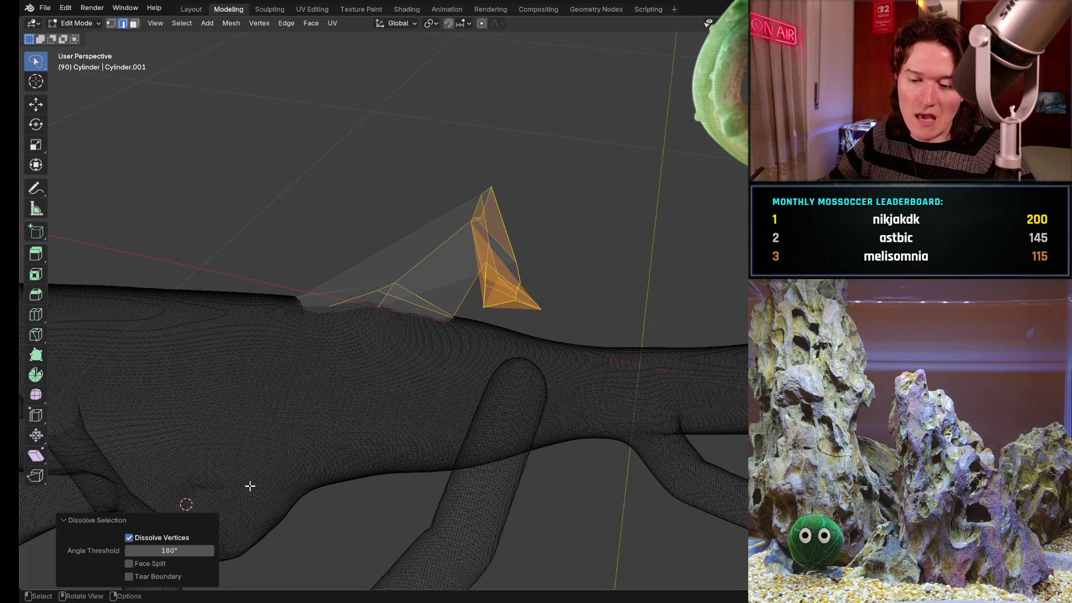
pyautogui.moveTo(497, 199)
pyautogui.mouseDown(button='middle')
pyautogui.moveTo(471, 278)
pyautogui.moveTo(357, 290)
pyautogui.moveTo(314, 201)
pyautogui.moveTo(484, 213)
pyautogui.mouseUp(button='middle')
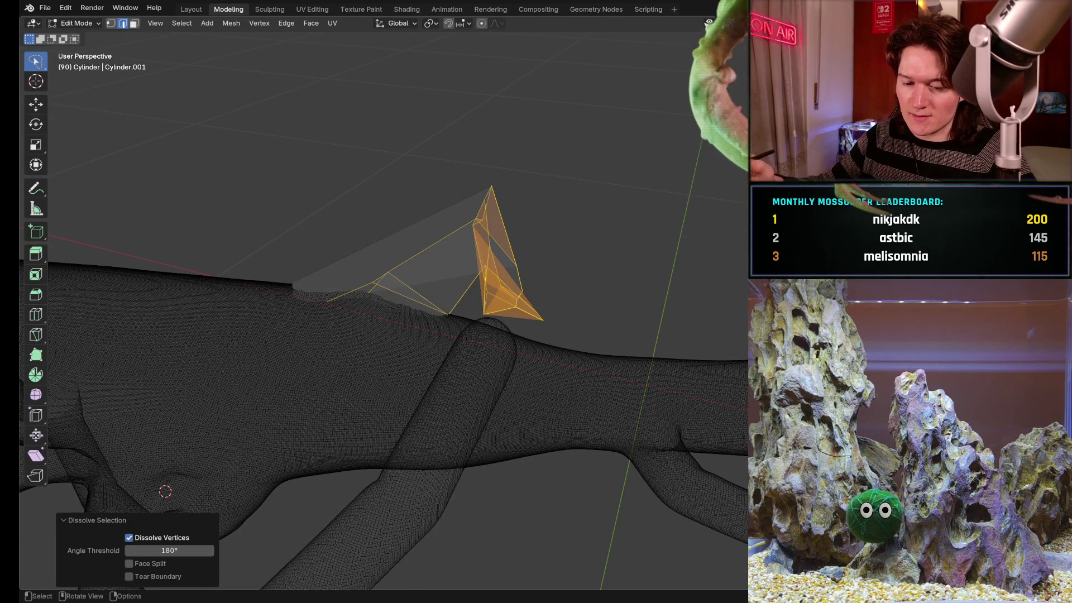
# - Lasso around the knot, select its linked tube geometry with Ctrl+L, then clear the selection
pyautogui.moveTo(522, 167)
pyautogui.keyDown('ctrl'); pyautogui.mouseDown(button='right')
pyautogui.moveTo(500, 157)
pyautogui.moveTo(377, 196)
pyautogui.moveTo(302, 260)
pyautogui.moveTo(529, 170)
pyautogui.moveTo(558, 275)
pyautogui.mouseUp(button='right'); pyautogui.keyUp('ctrl')
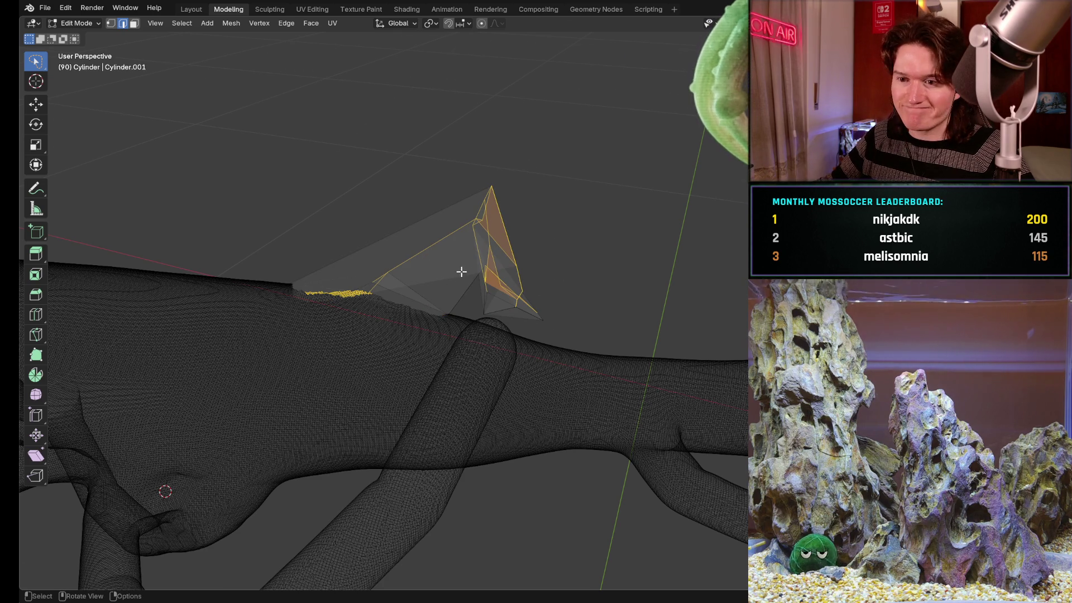
pyautogui.moveTo(458, 272); pyautogui.dragTo(515, 288, button='middle')
pyautogui.keyDown('ctrl'); pyautogui.click(511, 299); pyautogui.keyUp('ctrl')
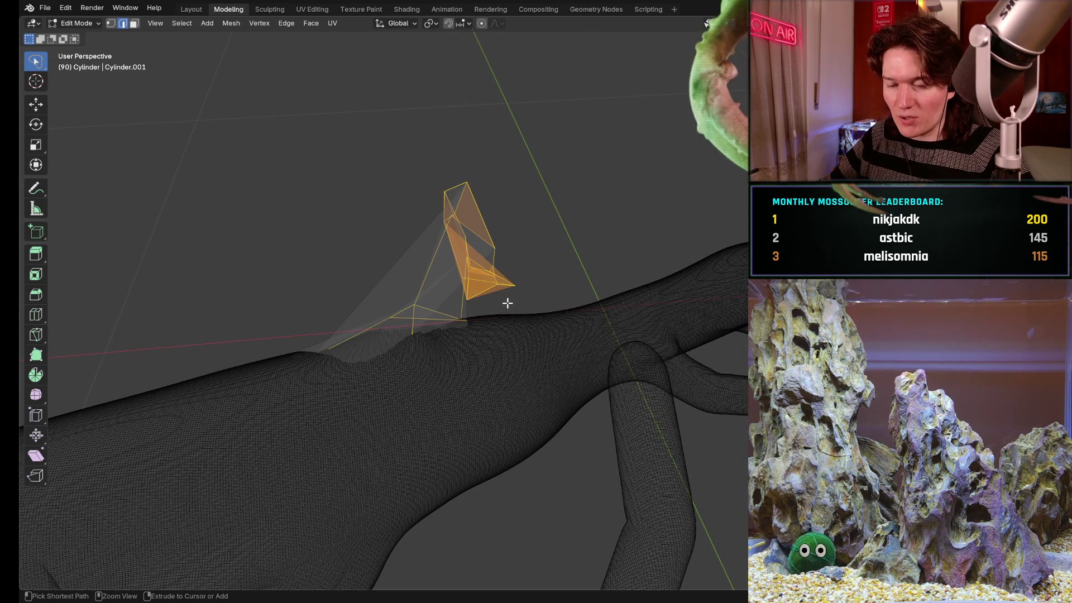
pyautogui.hotkey('ctrl', 'l')
pyautogui.moveTo(502, 309)
pyautogui.mouseDown(button='middle')
pyautogui.moveTo(491, 310)
pyautogui.moveTo(559, 306)
pyautogui.moveTo(650, 273)
pyautogui.moveTo(713, 184)
pyautogui.moveTo(533, 291)
pyautogui.moveTo(546, 264)
pyautogui.mouseUp(button='middle')
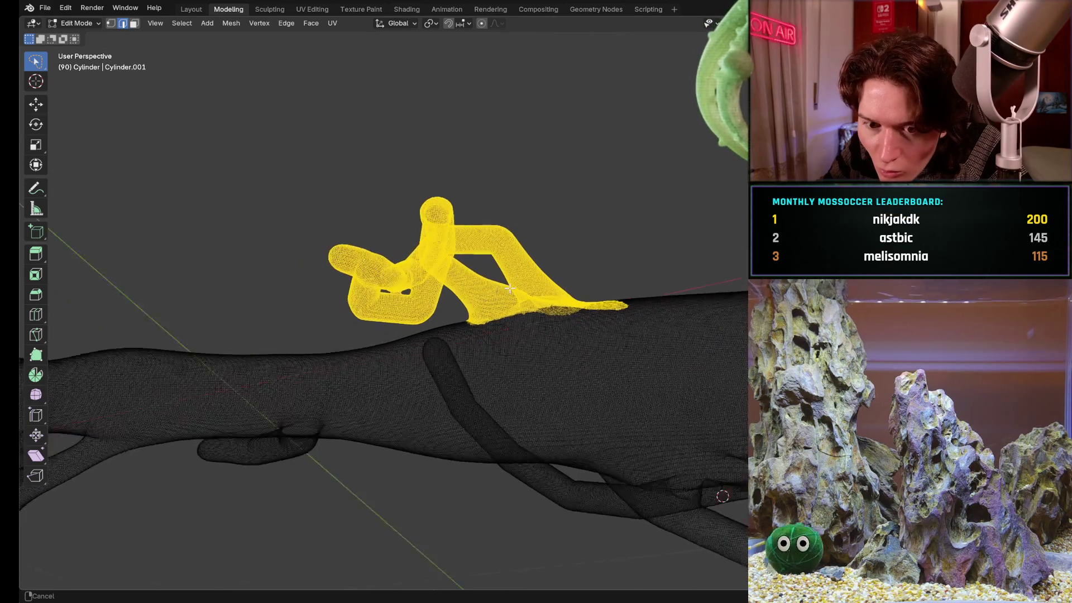
pyautogui.click(562, 235)
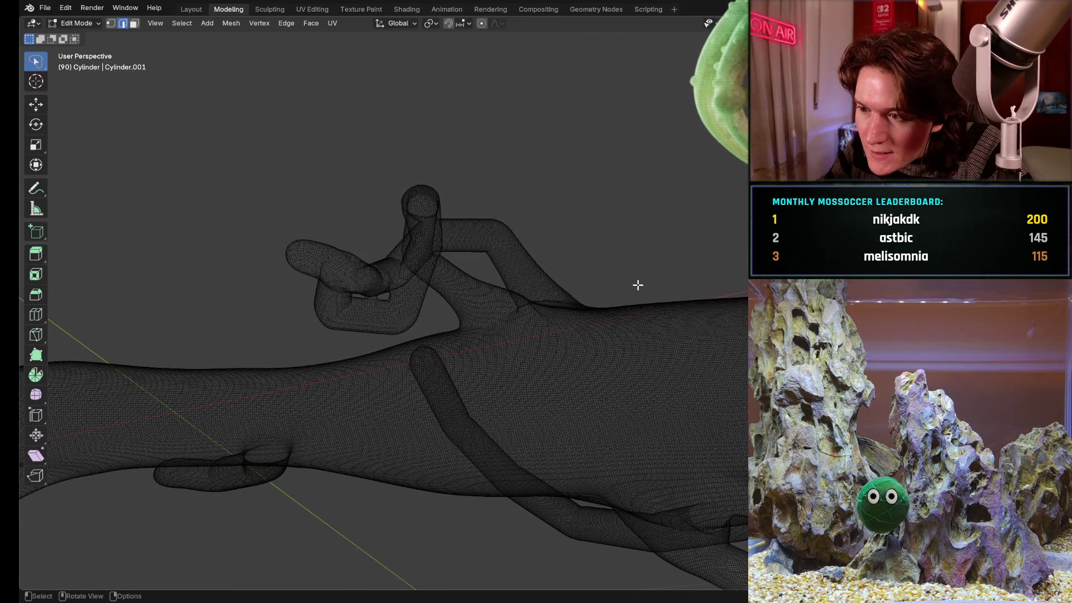
# - Lasso-select the whole knotted tentacle and dissolve it into a few large faces
pyautogui.moveTo(618, 266)
pyautogui.keyDown('ctrl'); pyautogui.mouseDown(button='right')
pyautogui.moveTo(539, 187)
pyautogui.moveTo(618, 266)
pyautogui.mouseUp(button='right'); pyautogui.keyUp('ctrl')
pyautogui.moveTo(402, 146)
pyautogui.keyDown('ctrl'); pyautogui.mouseDown(button='right')
pyautogui.moveTo(263, 256)
pyautogui.moveTo(323, 319)
pyautogui.moveTo(414, 334)
pyautogui.mouseUp(button='right'); pyautogui.keyUp('ctrl')
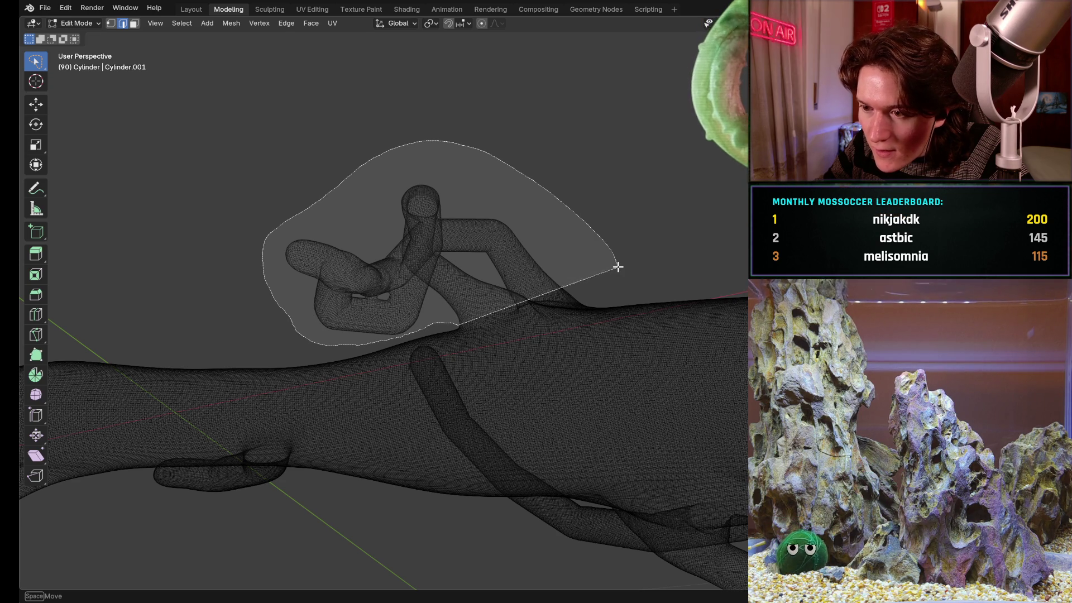
pyautogui.keyDown('ctrl'); pyautogui.moveTo(618, 267); pyautogui.dragTo(618, 267, button='right'); pyautogui.keyUp('ctrl')
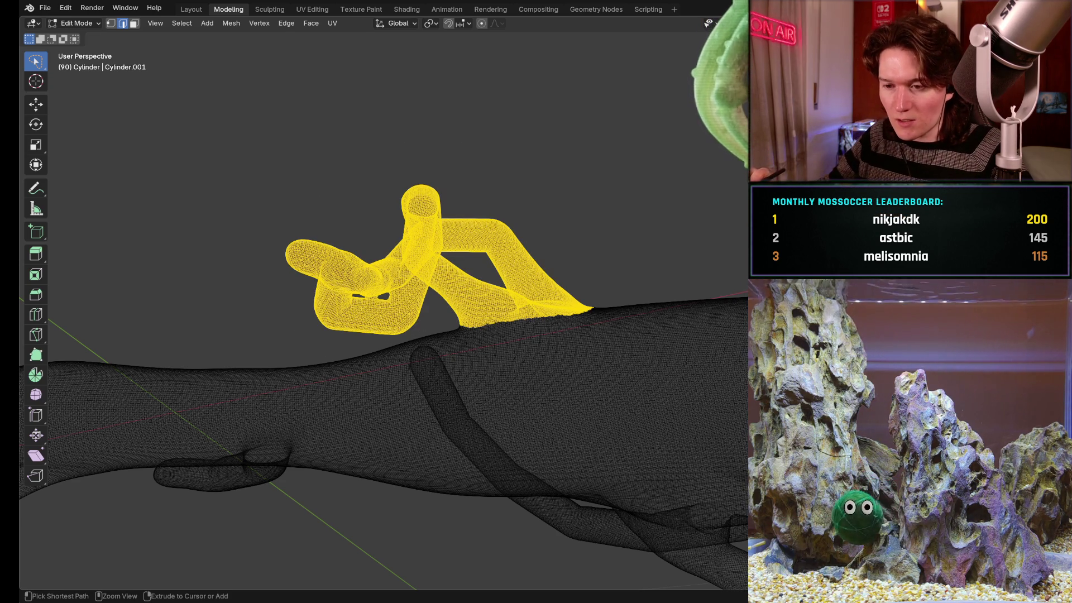
pyautogui.hotkey('ctrl', 'x')
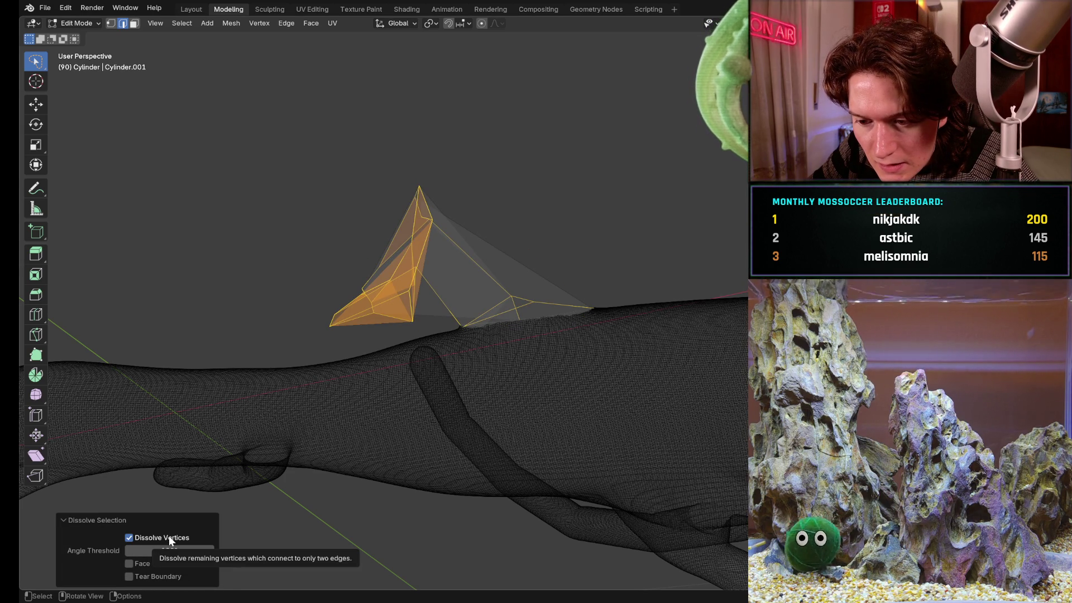
# - Compare the Dissolve Vertices and Tear Boundary options, then undo the dissolve
pyautogui.click(169, 537)
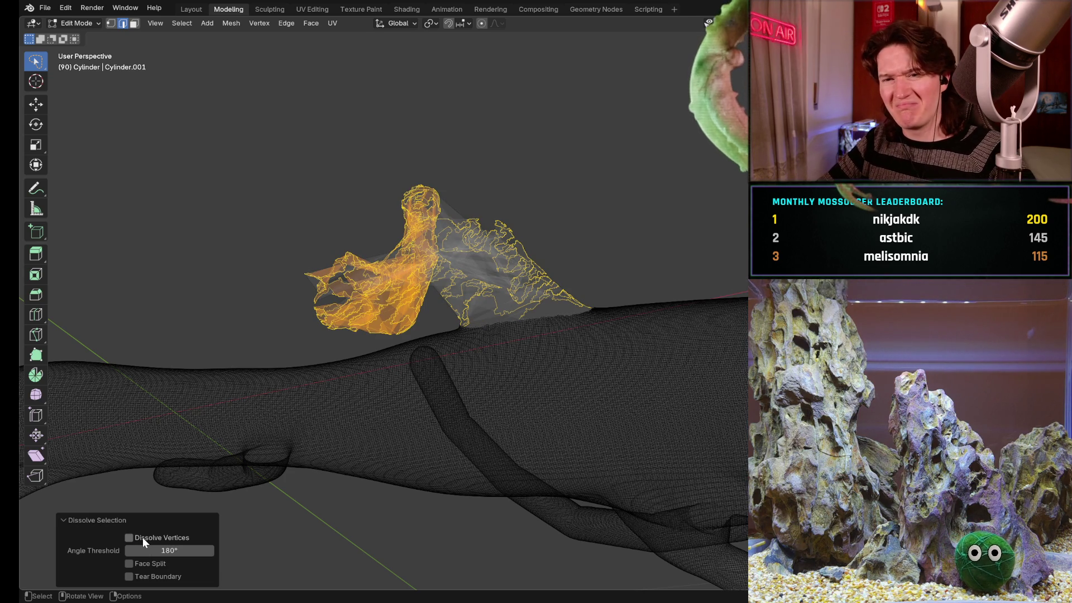
pyautogui.click(142, 538)
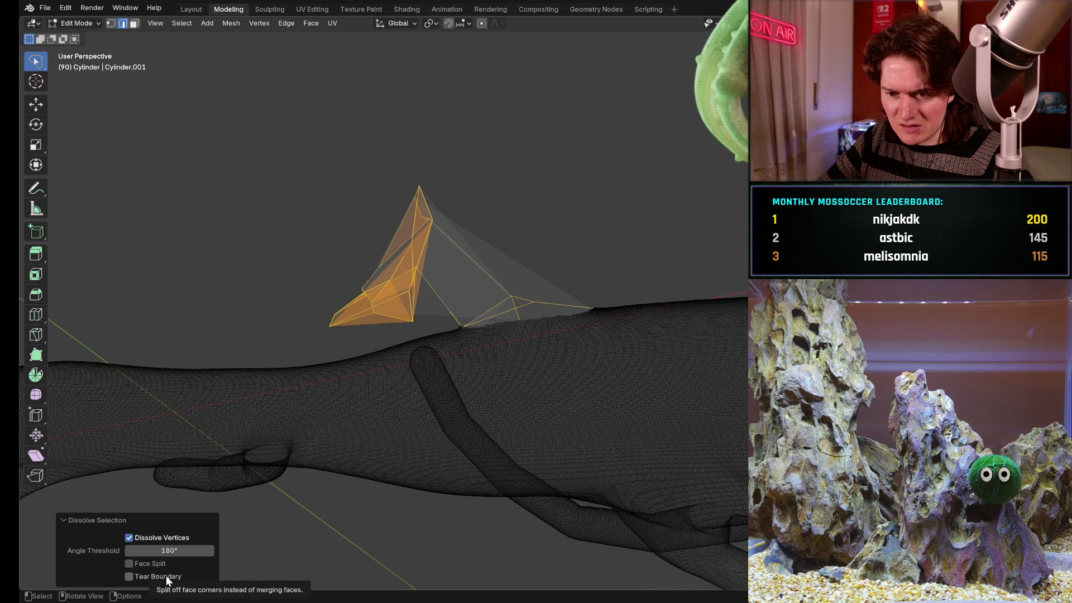
pyautogui.click(166, 576)
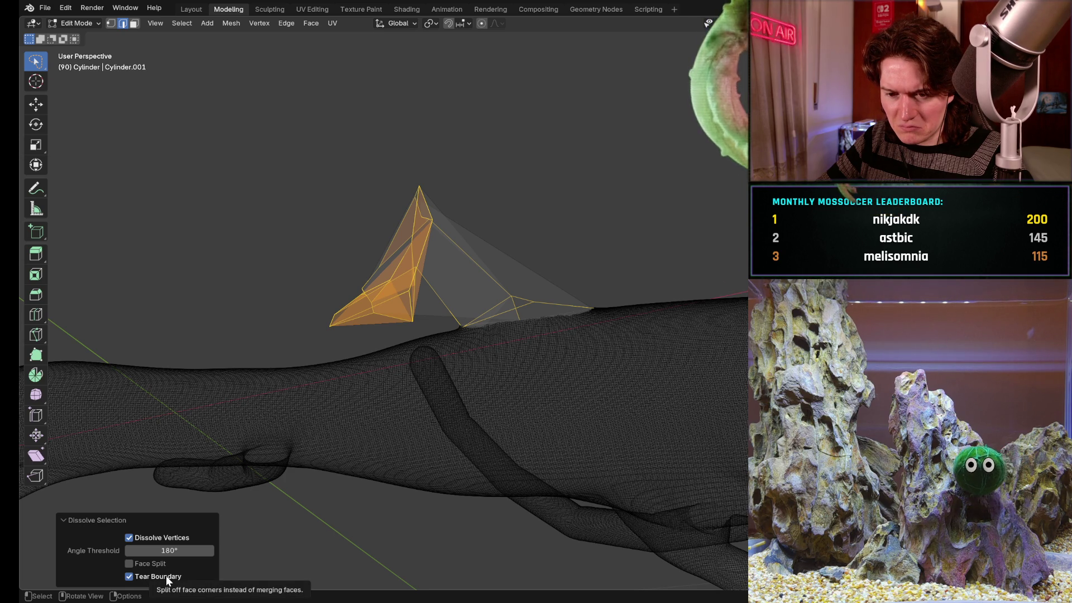
pyautogui.click(166, 576)
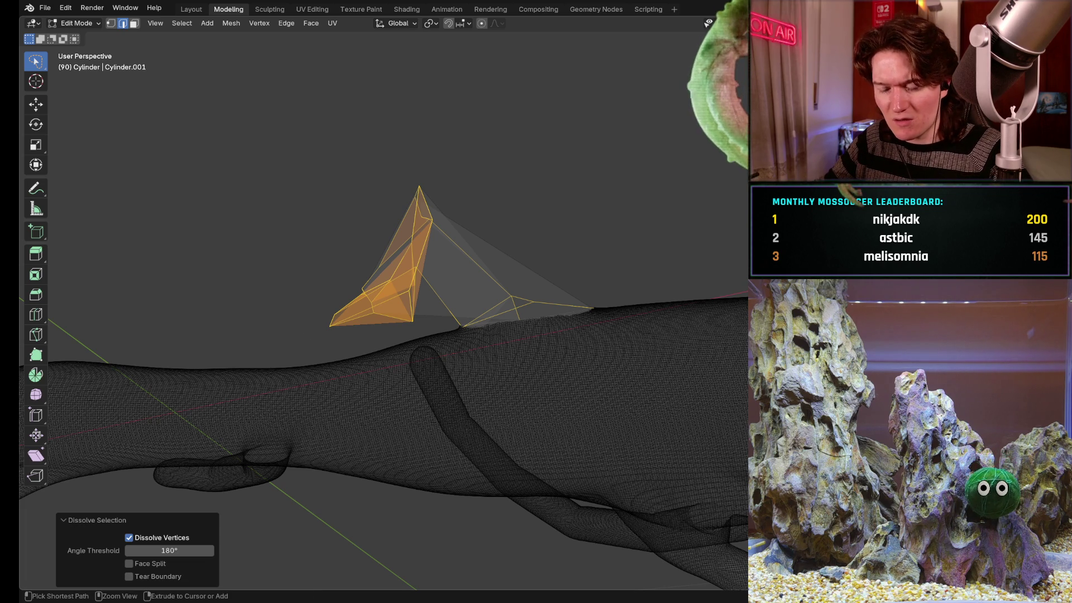
pyautogui.hotkey('ctrl', 'z')
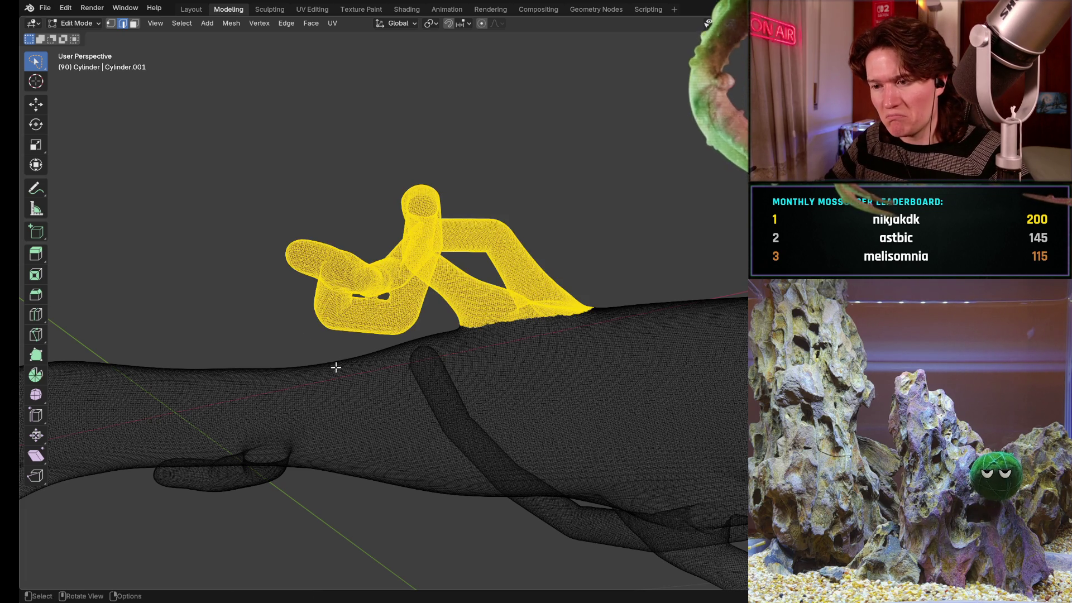
pyautogui.moveTo(335, 366)
pyautogui.mouseDown(button='middle')
pyautogui.moveTo(357, 395)
pyautogui.moveTo(360, 445)
pyautogui.moveTo(445, 421)
pyautogui.moveTo(467, 451)
pyautogui.moveTo(374, 438)
pyautogui.moveTo(394, 409)
pyautogui.moveTo(340, 491)
pyautogui.moveTo(368, 325)
pyautogui.moveTo(503, 376)
pyautogui.moveTo(386, 409)
pyautogui.moveTo(383, 347)
pyautogui.mouseUp(button='middle')
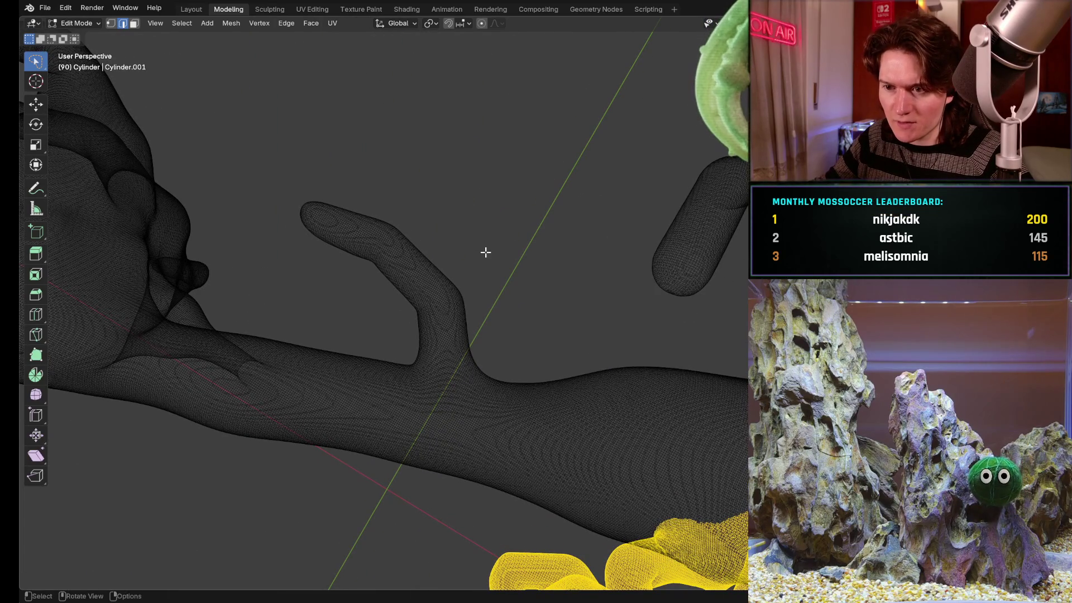
# - Lasso the small finger branch and dissolve it into a flat patch
pyautogui.moveTo(356, 183)
pyautogui.keyDown('ctrl'); pyautogui.mouseDown(button='right')
pyautogui.moveTo(313, 246)
pyautogui.moveTo(396, 319)
pyautogui.moveTo(409, 354)
pyautogui.mouseUp(button='right'); pyautogui.keyUp('ctrl')
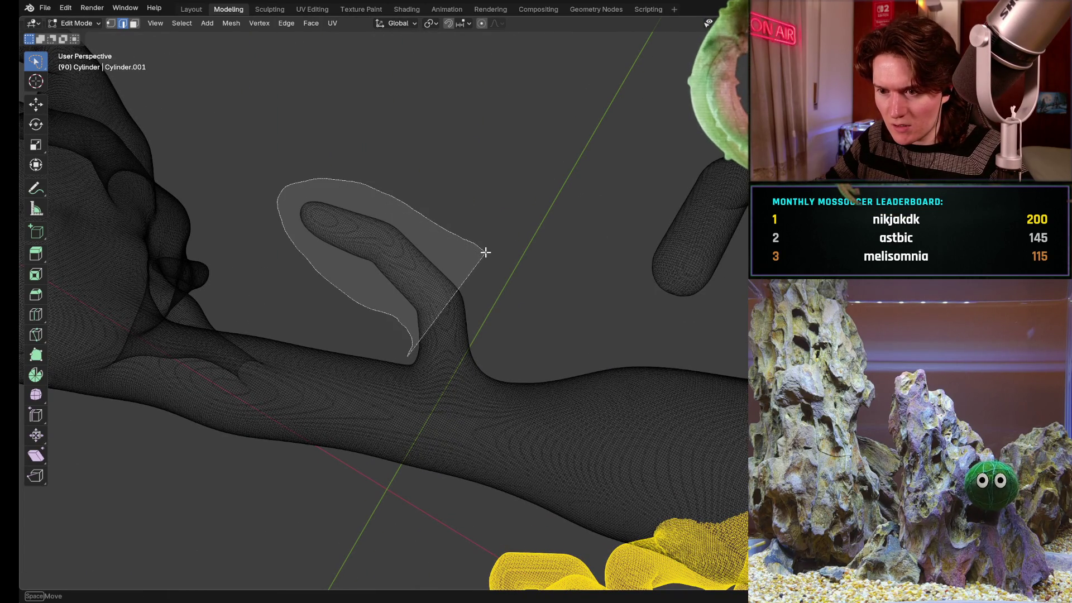
pyautogui.keyDown('ctrl'); pyautogui.moveTo(486, 253); pyautogui.dragTo(486, 252, button='right'); pyautogui.keyUp('ctrl')
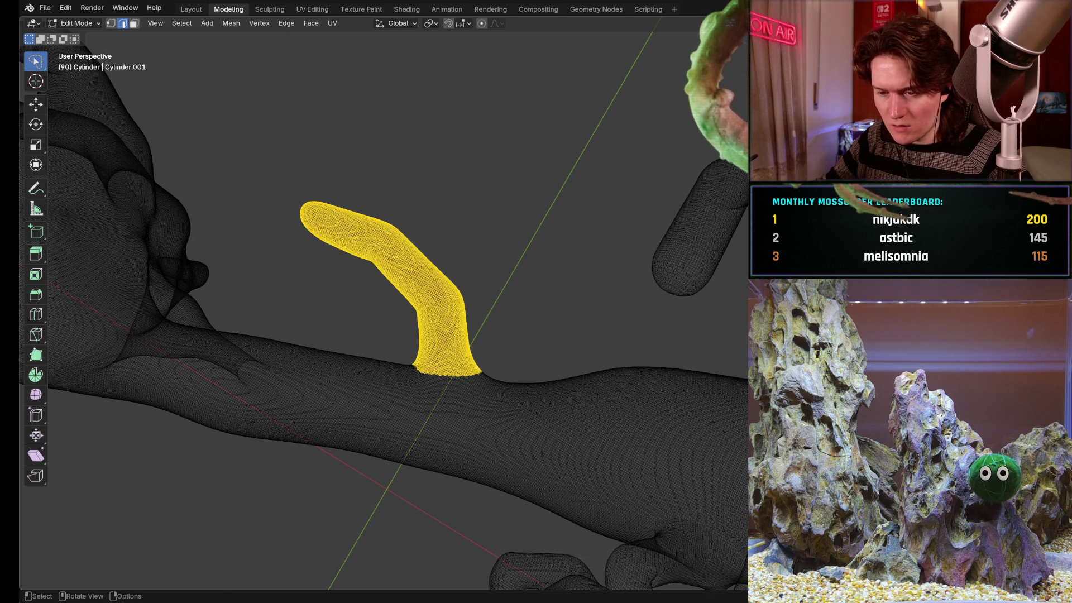
pyautogui.hotkey('ctrl', 'x')
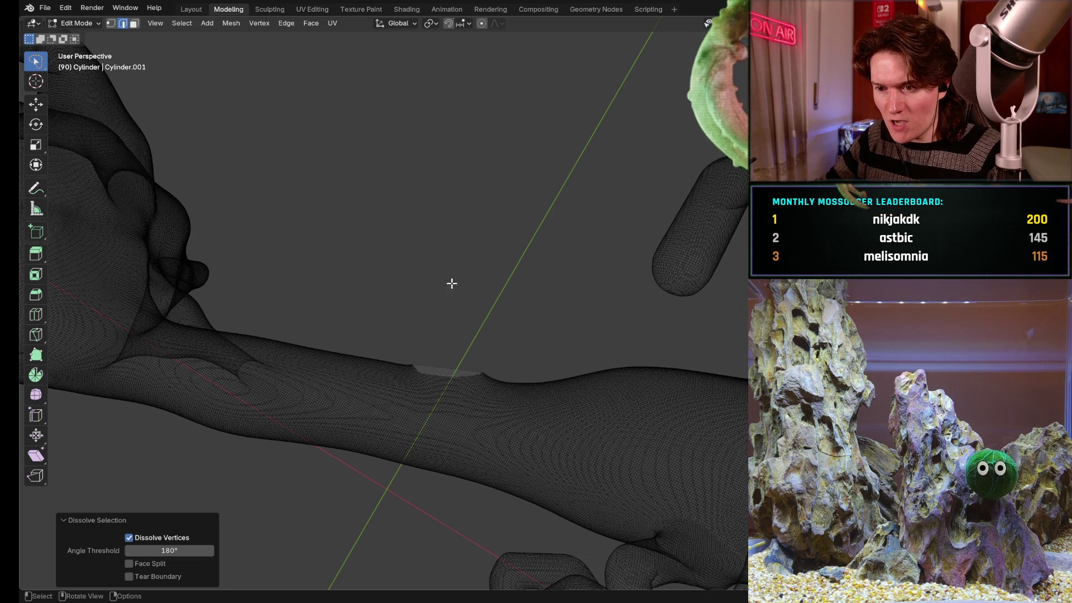
pyautogui.moveTo(452, 283)
pyautogui.mouseDown(button='middle')
pyautogui.moveTo(441, 393)
pyautogui.moveTo(440, 347)
pyautogui.moveTo(416, 318)
pyautogui.moveTo(423, 400)
pyautogui.moveTo(420, 390)
pyautogui.mouseUp(button='middle')
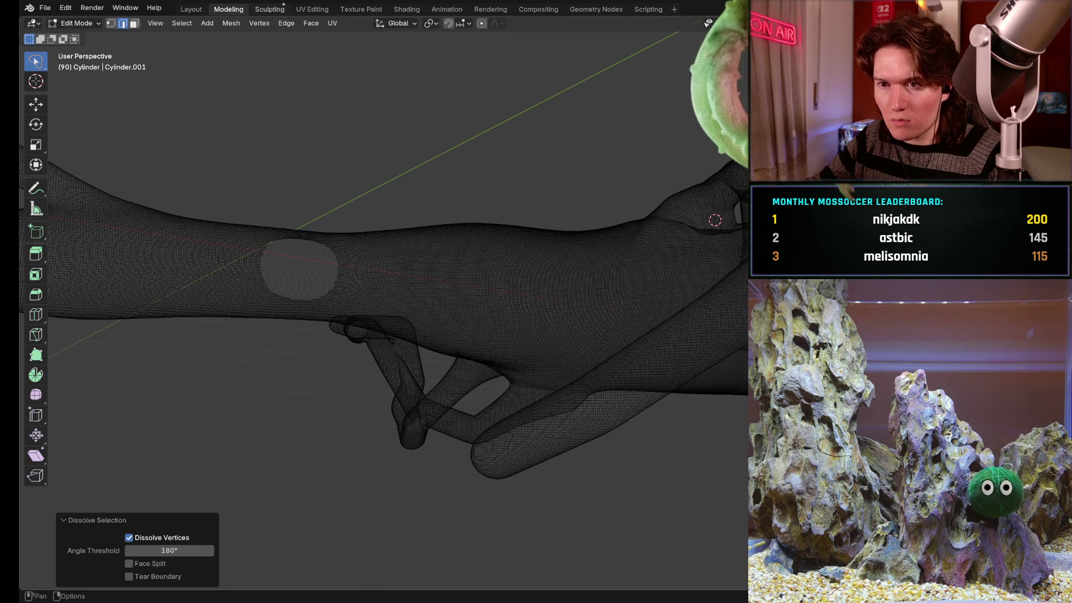
# - Check the shaded mesh in Sculpting, then return to Modeling and frame the looped fingers
pyautogui.click(270, 9)
pyautogui.moveTo(378, 302)
pyautogui.mouseDown(button='middle')
pyautogui.moveTo(418, 239)
pyautogui.moveTo(318, 289)
pyautogui.moveTo(347, 241)
pyautogui.mouseUp(button='middle')
pyautogui.moveTo(383, 367); pyautogui.dragTo(335, 263, button='middle')
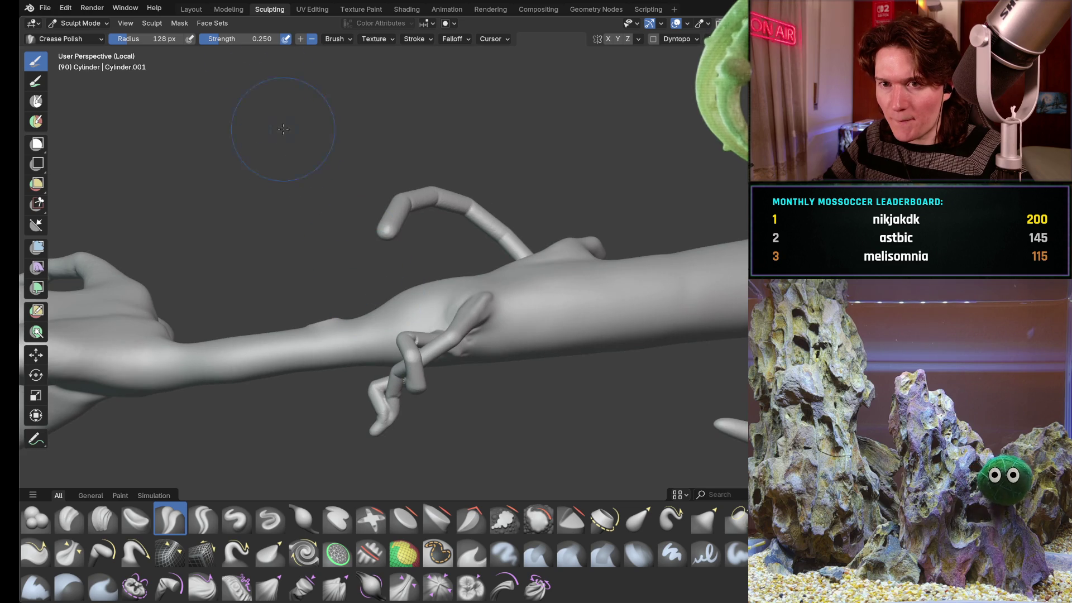
pyautogui.click(226, 9)
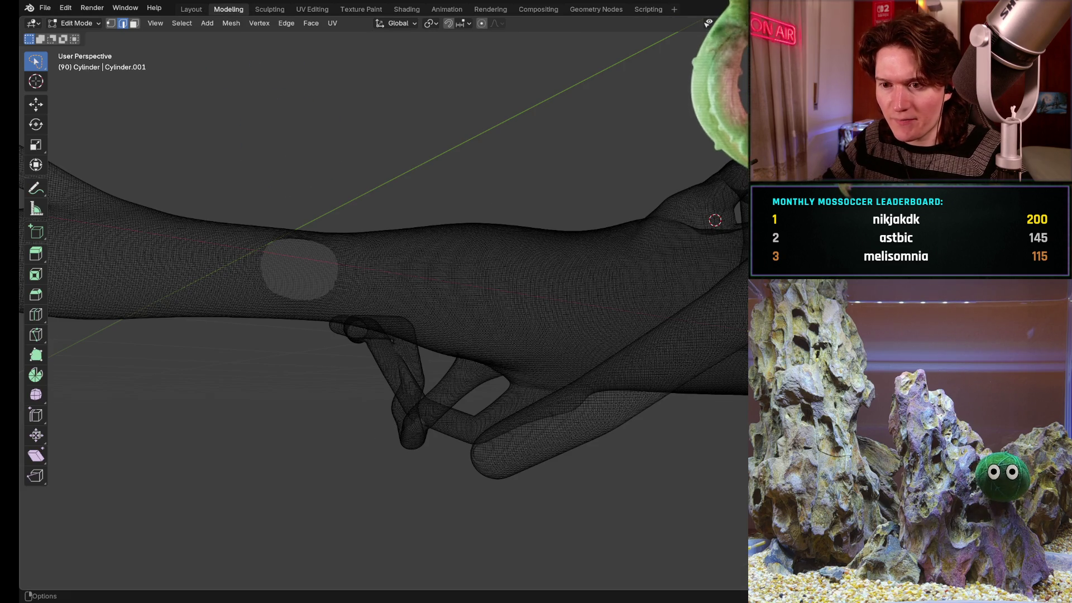
pyautogui.moveTo(413, 386)
pyautogui.mouseDown(button='middle')
pyautogui.moveTo(408, 264)
pyautogui.moveTo(402, 391)
pyautogui.moveTo(373, 407)
pyautogui.moveTo(271, 381)
pyautogui.moveTo(258, 431)
pyautogui.moveTo(399, 399)
pyautogui.mouseUp(button='middle')
pyautogui.moveTo(377, 458)
pyautogui.mouseDown(button='middle')
pyautogui.moveTo(371, 306)
pyautogui.moveTo(378, 438)
pyautogui.moveTo(462, 354)
pyautogui.moveTo(442, 357)
pyautogui.mouseUp(button='middle')
pyautogui.moveTo(359, 398)
pyautogui.mouseDown(button='middle')
pyautogui.moveTo(436, 316)
pyautogui.moveTo(424, 313)
pyautogui.mouseUp(button='middle')
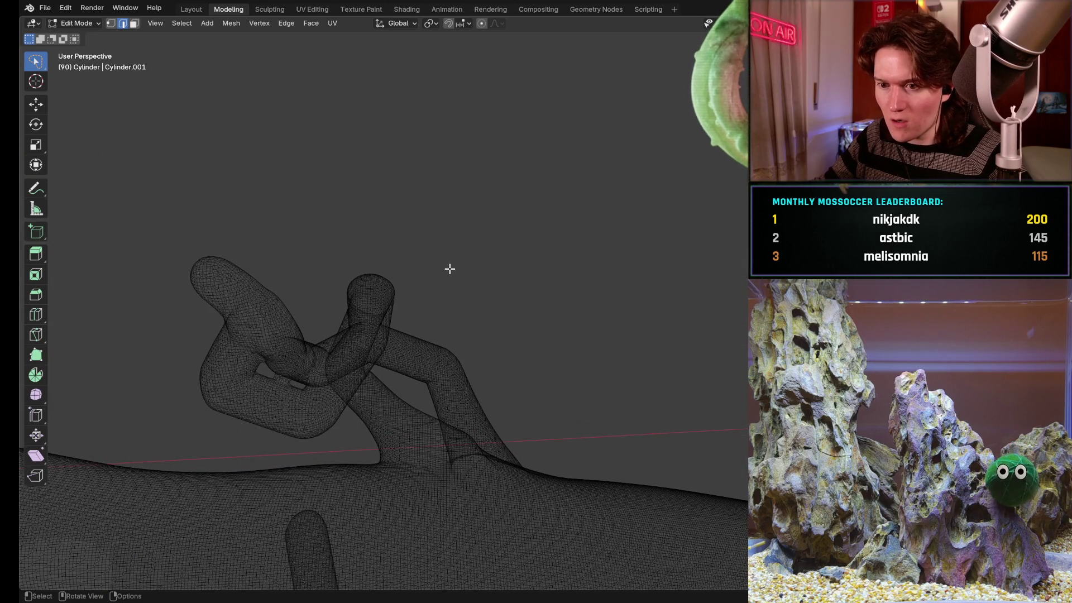
# - Dissolve the looped fingers and their base into large faces
pyautogui.moveTo(457, 277)
pyautogui.mouseDown()
pyautogui.moveTo(156, 276)
pyautogui.moveTo(216, 438)
pyautogui.moveTo(385, 416)
pyautogui.moveTo(474, 266)
pyautogui.mouseUp()
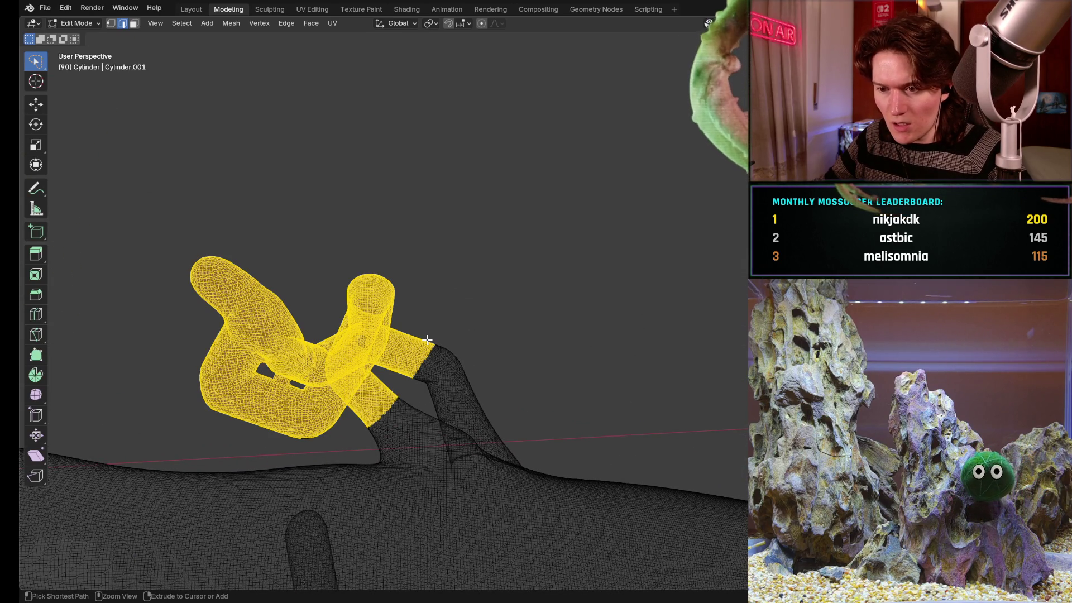
pyautogui.hotkey('ctrl', 'x')
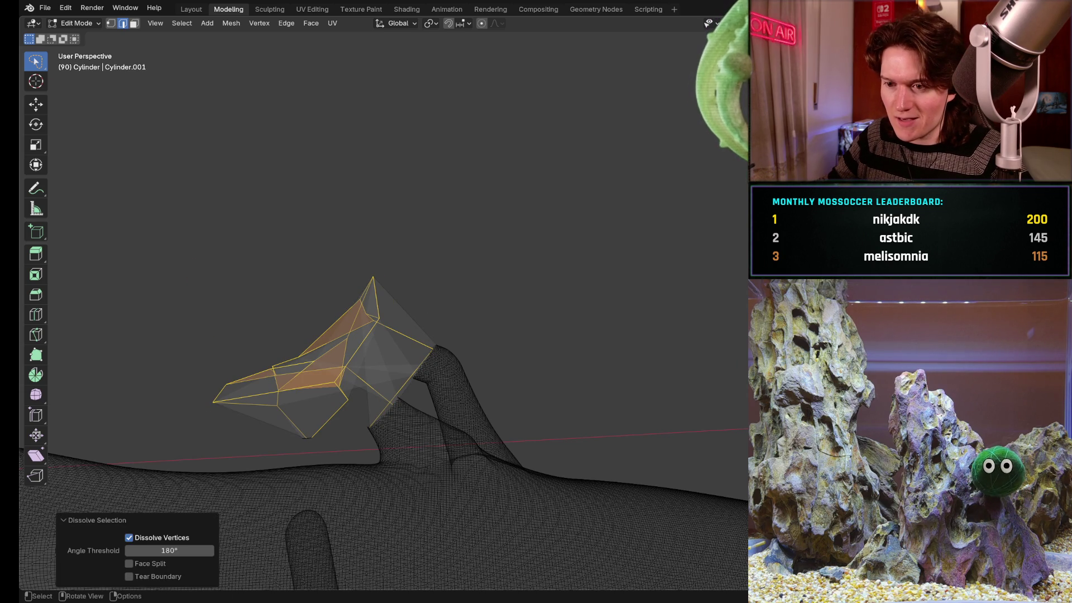
pyautogui.moveTo(493, 295)
pyautogui.mouseDown()
pyautogui.moveTo(294, 299)
pyautogui.moveTo(187, 400)
pyautogui.moveTo(346, 441)
pyautogui.moveTo(498, 301)
pyautogui.moveTo(500, 399)
pyautogui.moveTo(475, 379)
pyautogui.mouseUp()
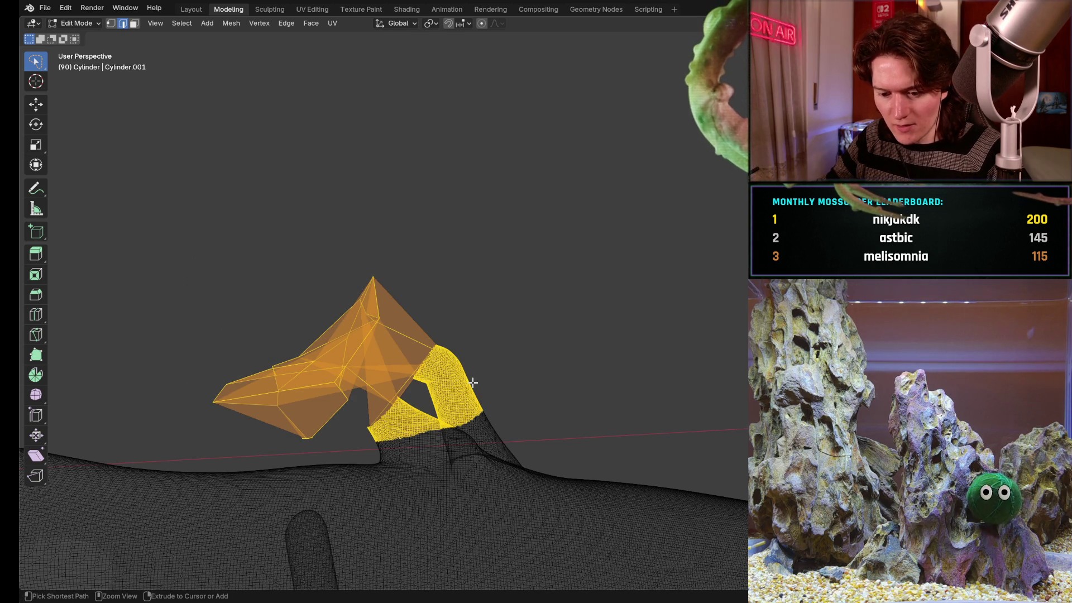
pyautogui.hotkey('ctrl', 'x')
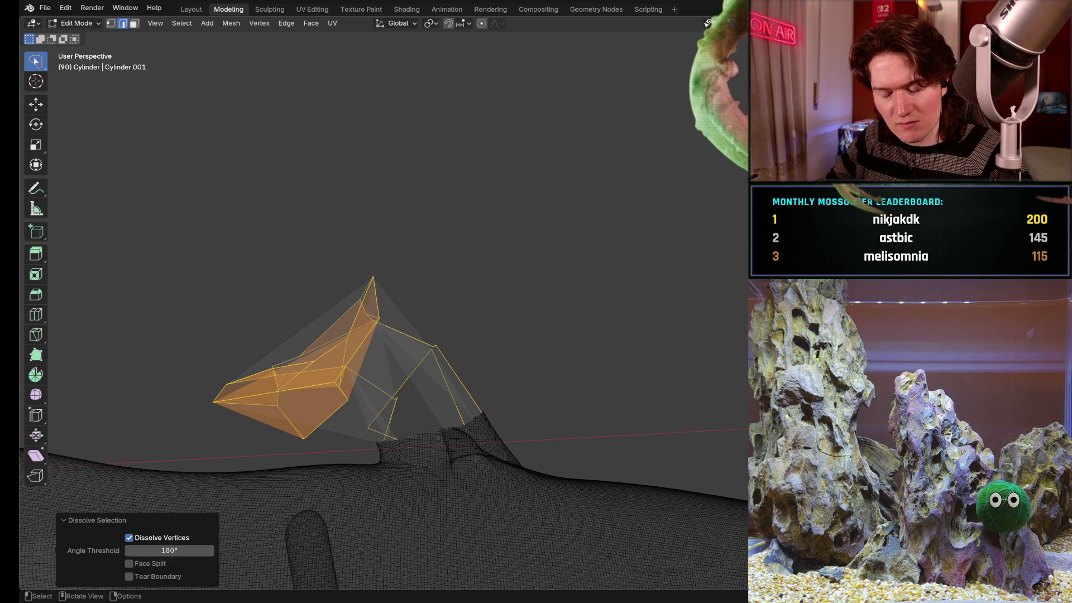
pyautogui.moveTo(380, 391)
pyautogui.mouseDown(button='middle')
pyautogui.moveTo(409, 428)
pyautogui.moveTo(429, 433)
pyautogui.moveTo(495, 346)
pyautogui.mouseUp(button='middle')
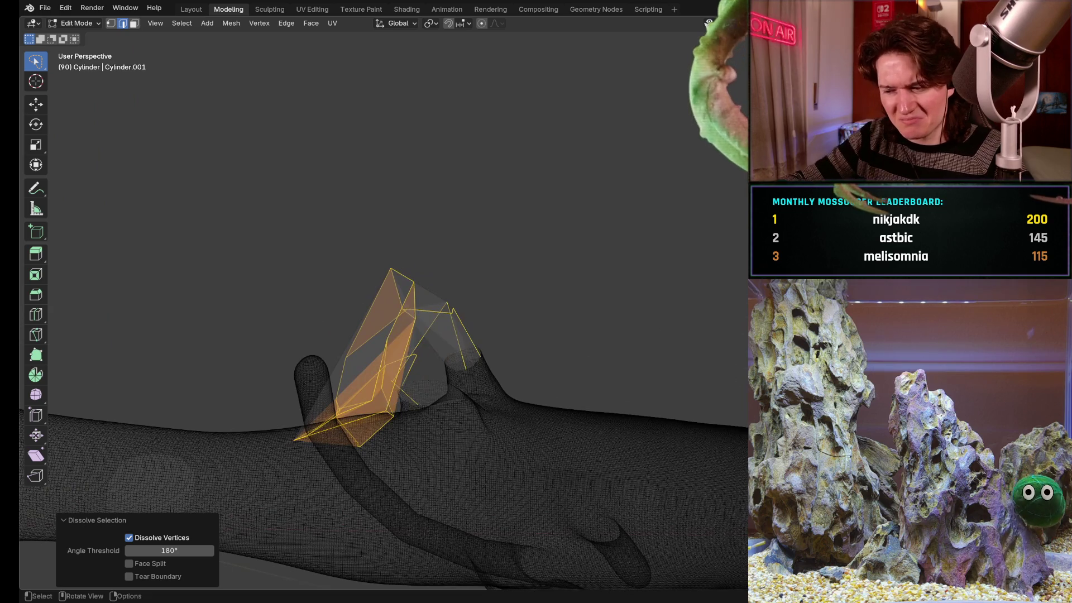
# - Delete the dissolved finger faces with X > Faces
pyautogui.press('x')
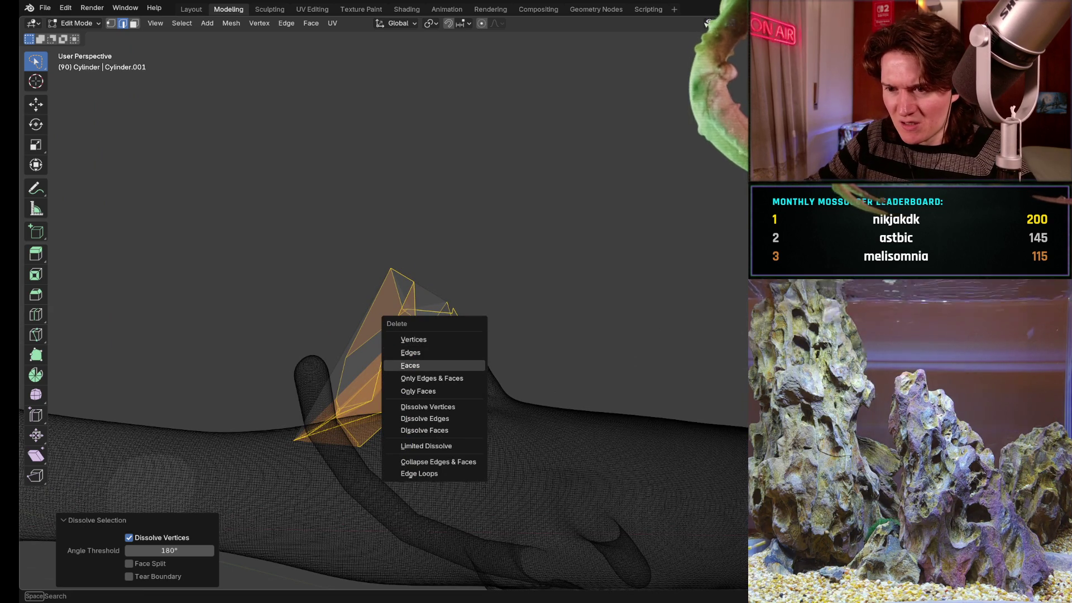
pyautogui.click(414, 365)
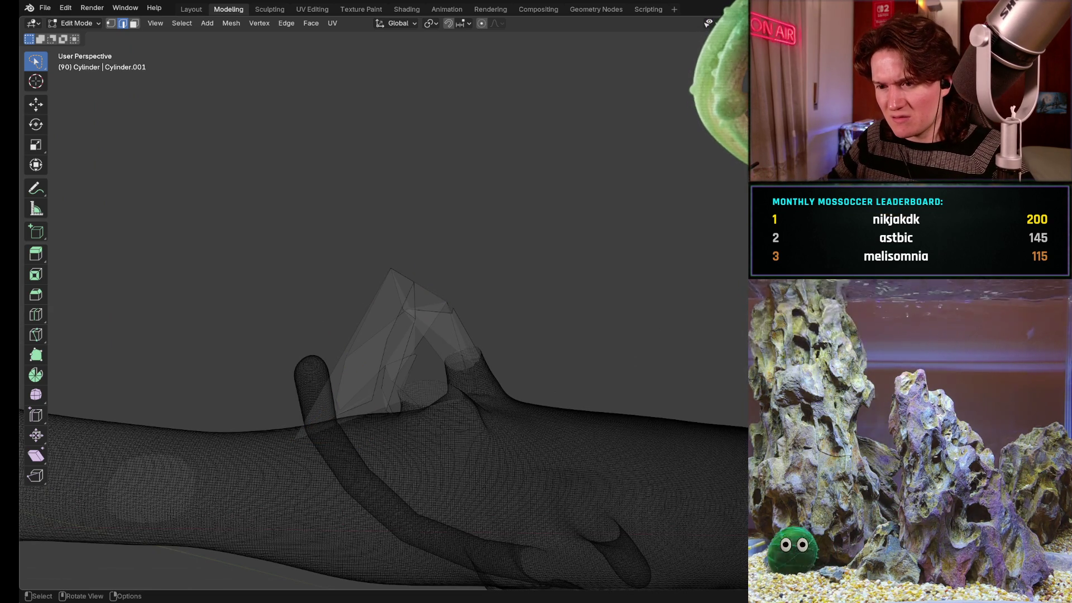
pyautogui.moveTo(414, 365)
pyautogui.mouseDown(button='middle')
pyautogui.moveTo(470, 373)
pyautogui.moveTo(462, 450)
pyautogui.moveTo(405, 453)
pyautogui.moveTo(393, 410)
pyautogui.moveTo(404, 347)
pyautogui.mouseUp(button='middle')
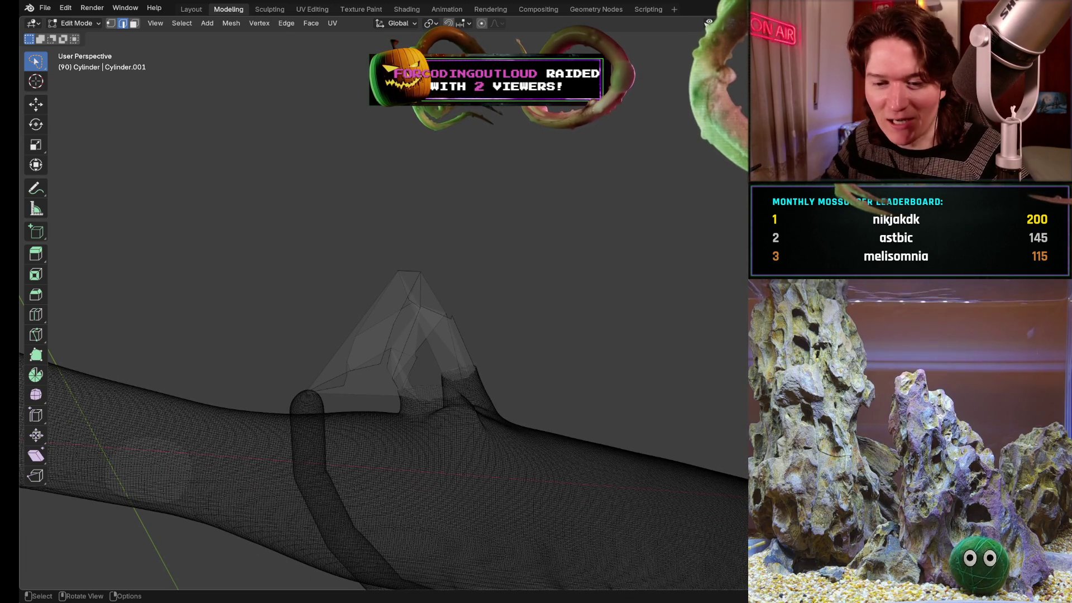
# - Dissolve the pyramid-shaped stray piece and its base strip with Ctrl+X
pyautogui.moveTo(430, 274); pyautogui.dragTo(511, 353, button='middle')
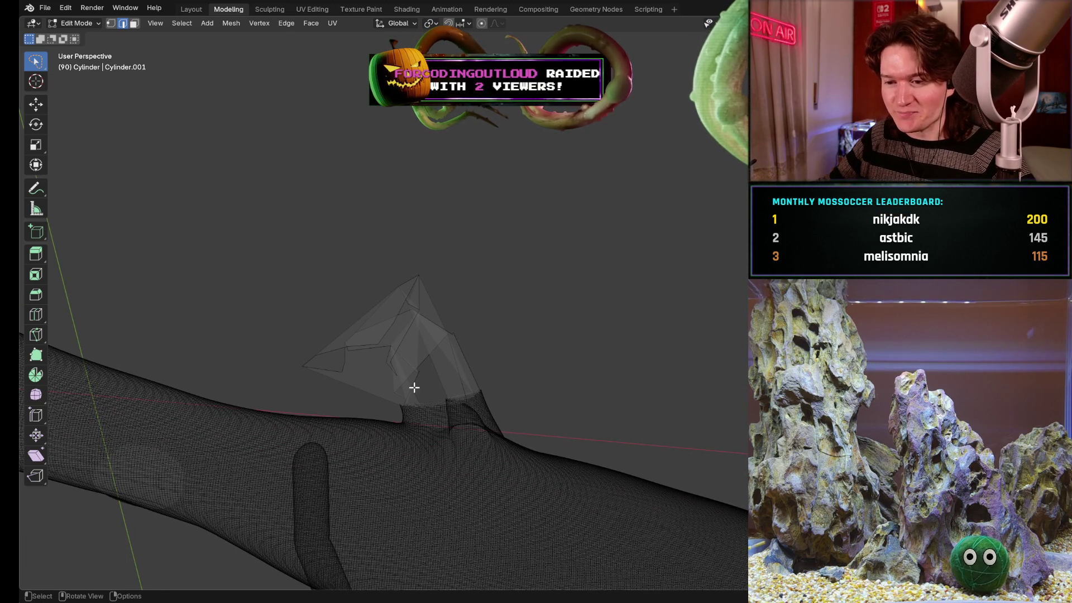
pyautogui.moveTo(527, 376)
pyautogui.mouseDown()
pyautogui.moveTo(335, 322)
pyautogui.moveTo(288, 370)
pyautogui.moveTo(462, 413)
pyautogui.moveTo(528, 376)
pyautogui.mouseUp()
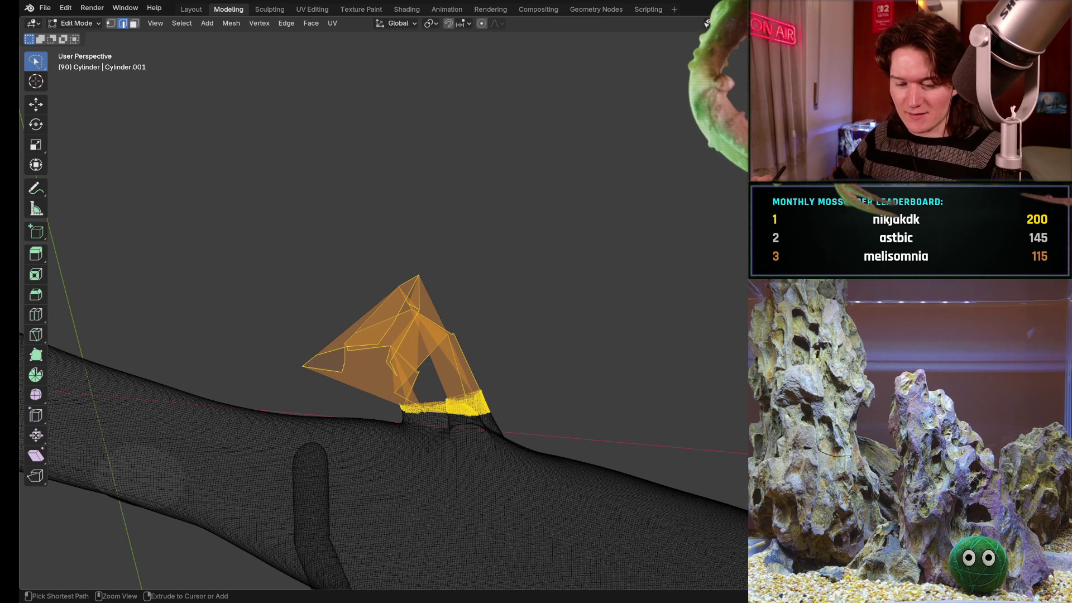
pyautogui.hotkey('ctrl', 'x')
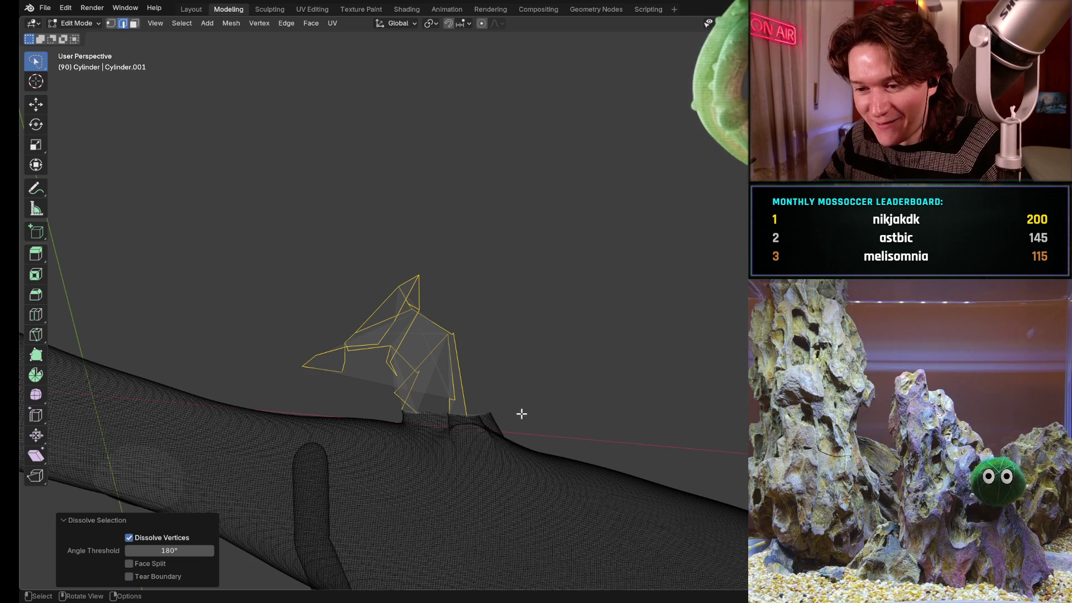
pyautogui.moveTo(441, 285)
pyautogui.mouseDown()
pyautogui.moveTo(311, 364)
pyautogui.moveTo(292, 364)
pyautogui.moveTo(311, 395)
pyautogui.moveTo(391, 413)
pyautogui.mouseUp()
pyautogui.moveTo(499, 337); pyautogui.dragTo(477, 324)
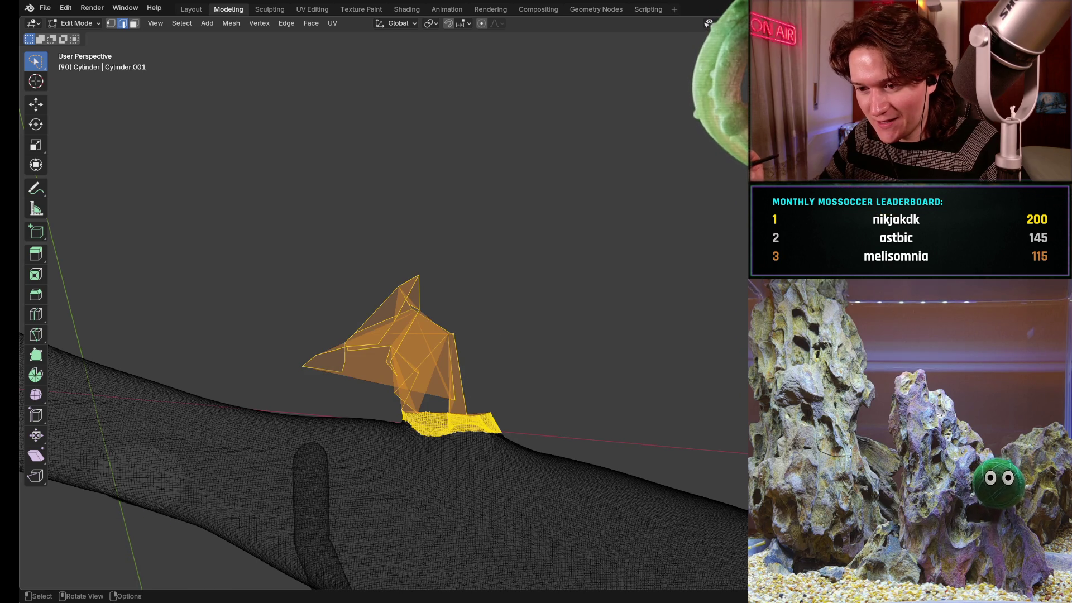
pyautogui.hotkey('ctrl', 'x')
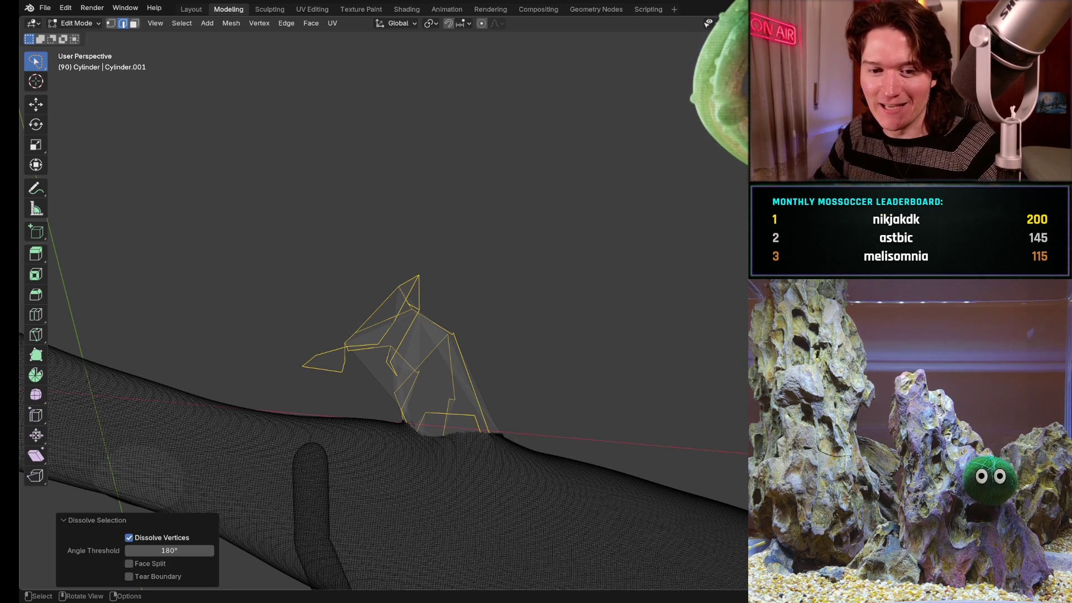
# - Inspect the dissolved part from several sides and switch to Vertex select mode
pyautogui.moveTo(455, 338)
pyautogui.mouseDown(button='middle')
pyautogui.moveTo(434, 383)
pyautogui.moveTo(444, 430)
pyautogui.mouseUp(button='middle')
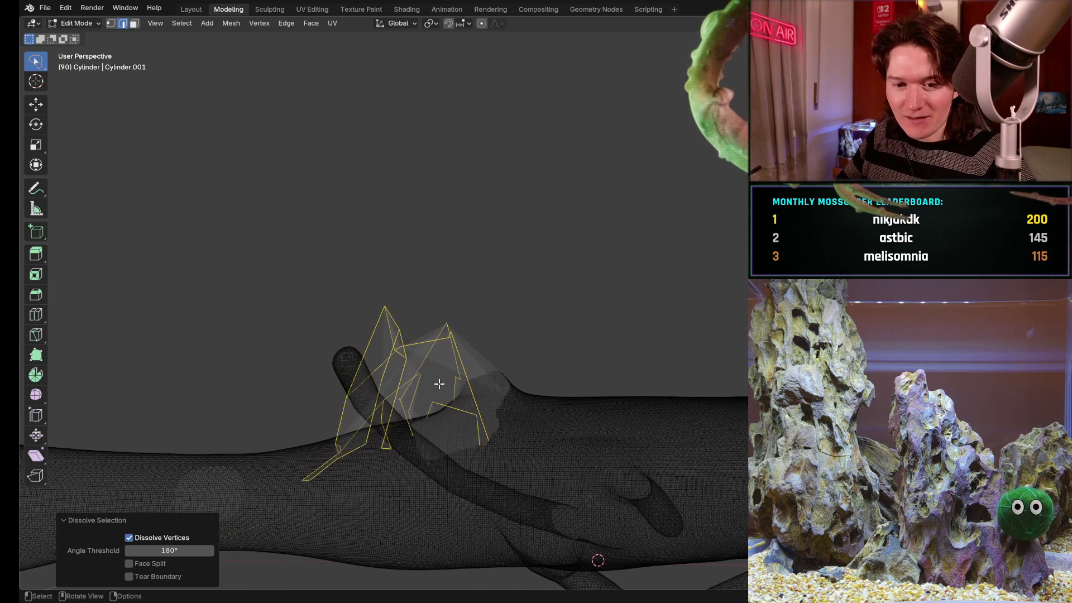
pyautogui.moveTo(439, 384)
pyautogui.mouseDown(button='middle')
pyautogui.moveTo(521, 378)
pyautogui.moveTo(497, 365)
pyautogui.mouseUp(button='middle')
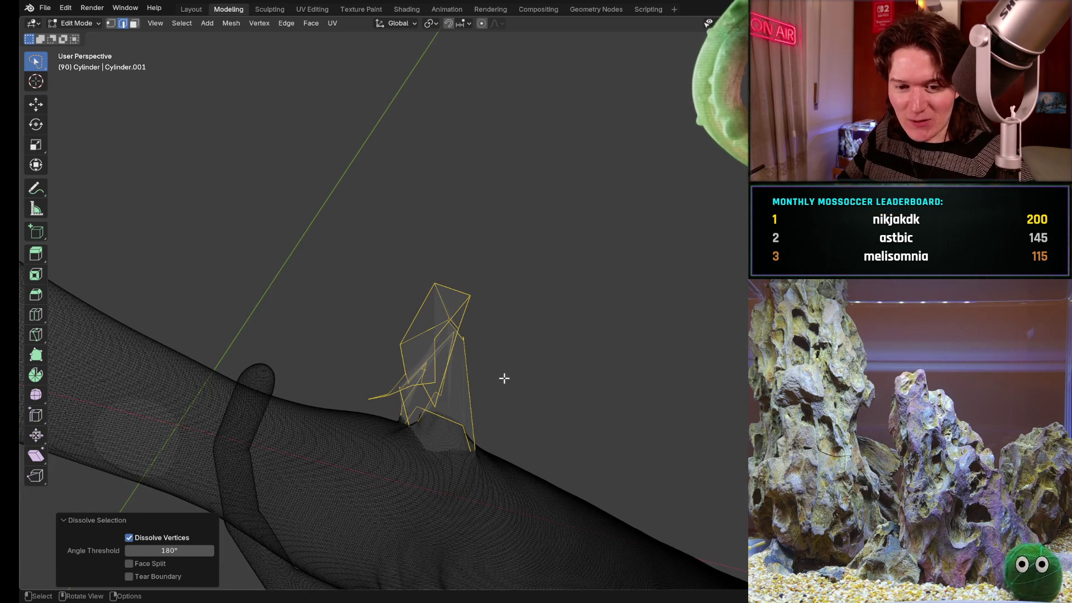
pyautogui.moveTo(462, 395)
pyautogui.mouseDown(button='middle')
pyautogui.moveTo(436, 402)
pyautogui.moveTo(423, 387)
pyautogui.mouseUp(button='middle')
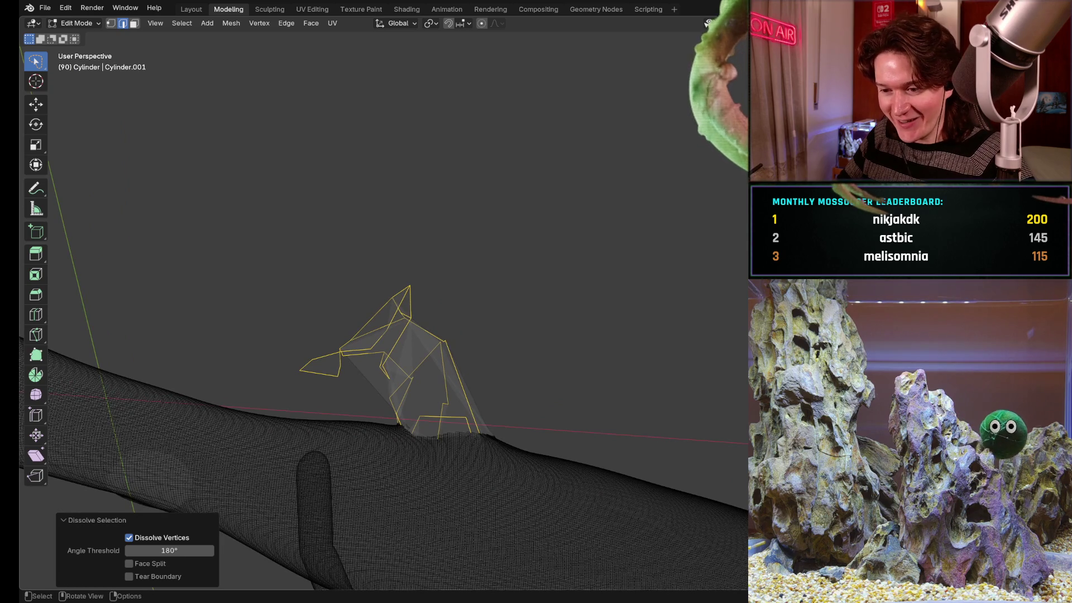
pyautogui.moveTo(441, 387); pyautogui.dragTo(491, 389, button='middle')
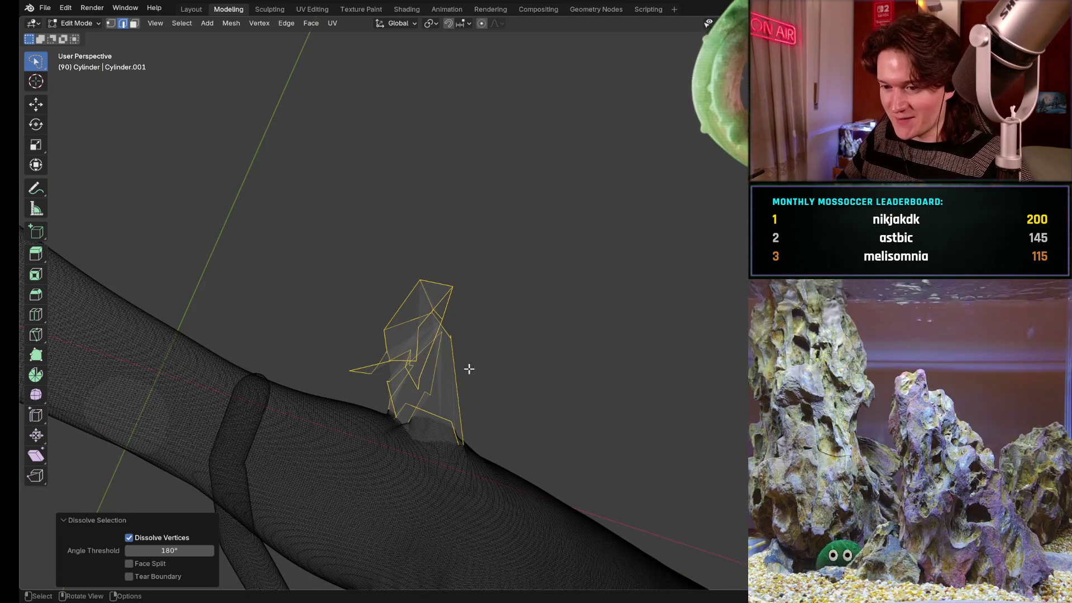
pyautogui.moveTo(427, 401); pyautogui.dragTo(409, 417, button='middle')
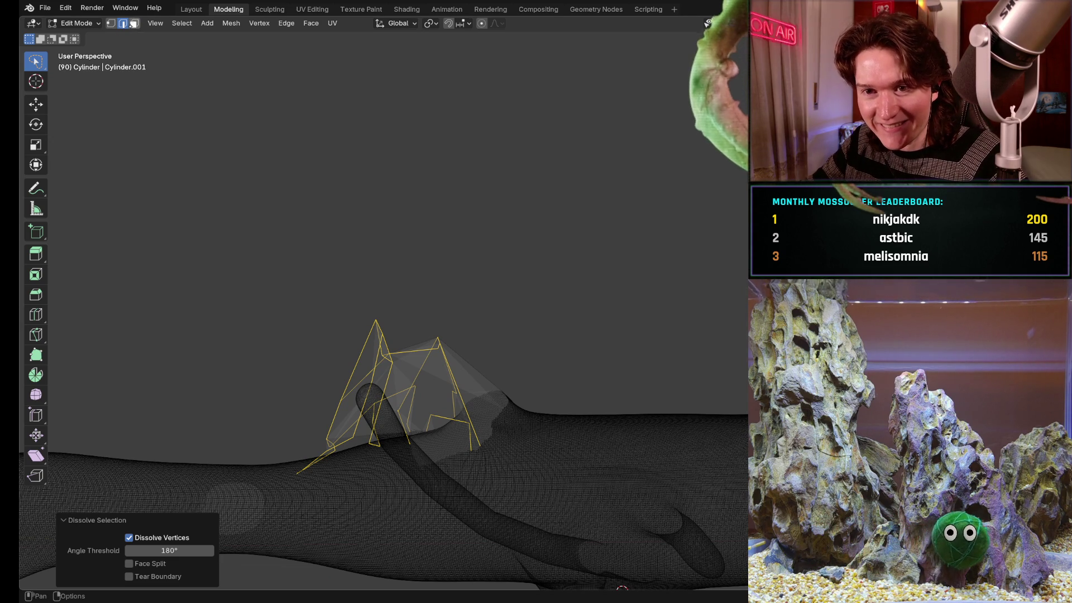
pyautogui.press('1')
pyautogui.moveTo(372, 252)
pyautogui.mouseDown(button='middle')
pyautogui.moveTo(501, 321)
pyautogui.moveTo(557, 332)
pyautogui.moveTo(551, 321)
pyautogui.mouseUp(button='middle')
pyautogui.moveTo(409, 319)
pyautogui.mouseDown(button='middle')
pyautogui.moveTo(428, 287)
pyautogui.moveTo(405, 279)
pyautogui.moveTo(526, 312)
pyautogui.moveTo(391, 305)
pyautogui.moveTo(441, 352)
pyautogui.moveTo(571, 247)
pyautogui.moveTo(529, 313)
pyautogui.mouseUp(button='middle')
pyautogui.scroll(2, 440, 352)
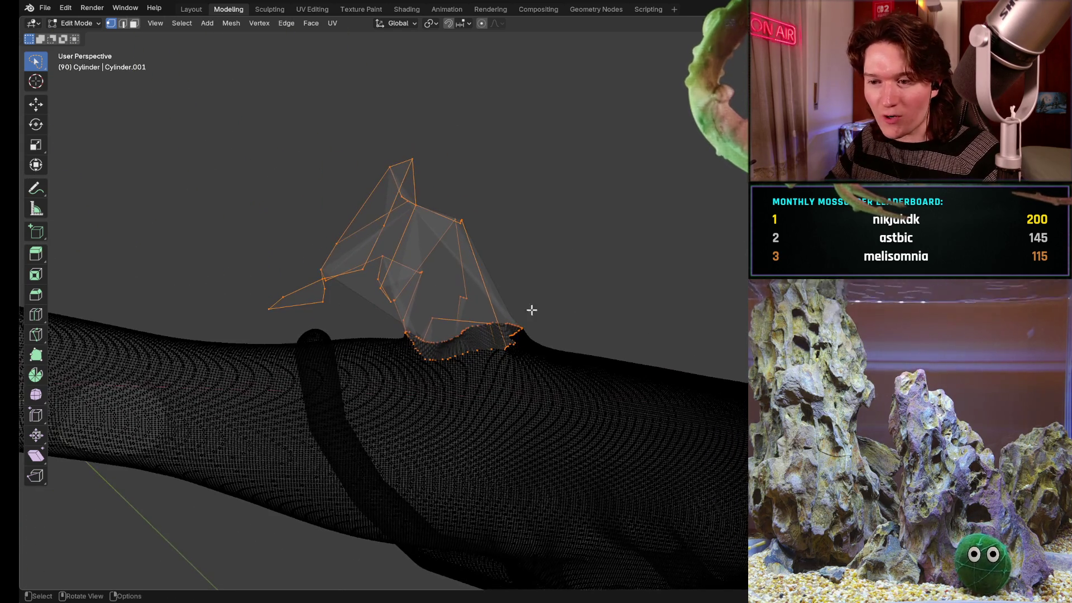
# - Lasso the stray piece's base vertices and dissolve them twice with Ctrl+X
pyautogui.moveTo(559, 268); pyautogui.dragTo(567, 235, button='middle')
pyautogui.moveTo(490, 205)
pyautogui.keyDown('ctrl'); pyautogui.mouseDown(button='right')
pyautogui.moveTo(580, 314)
pyautogui.moveTo(349, 140)
pyautogui.moveTo(262, 237)
pyautogui.moveTo(266, 310)
pyautogui.moveTo(580, 314)
pyautogui.mouseUp(button='right'); pyautogui.keyUp('ctrl')
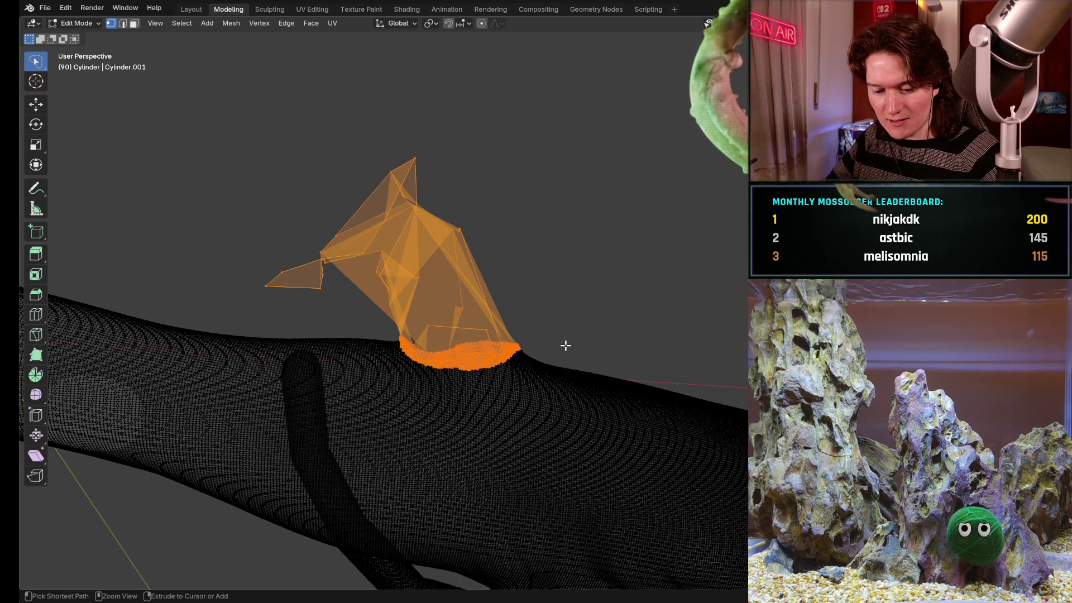
pyautogui.hotkey('ctrl', 'x')
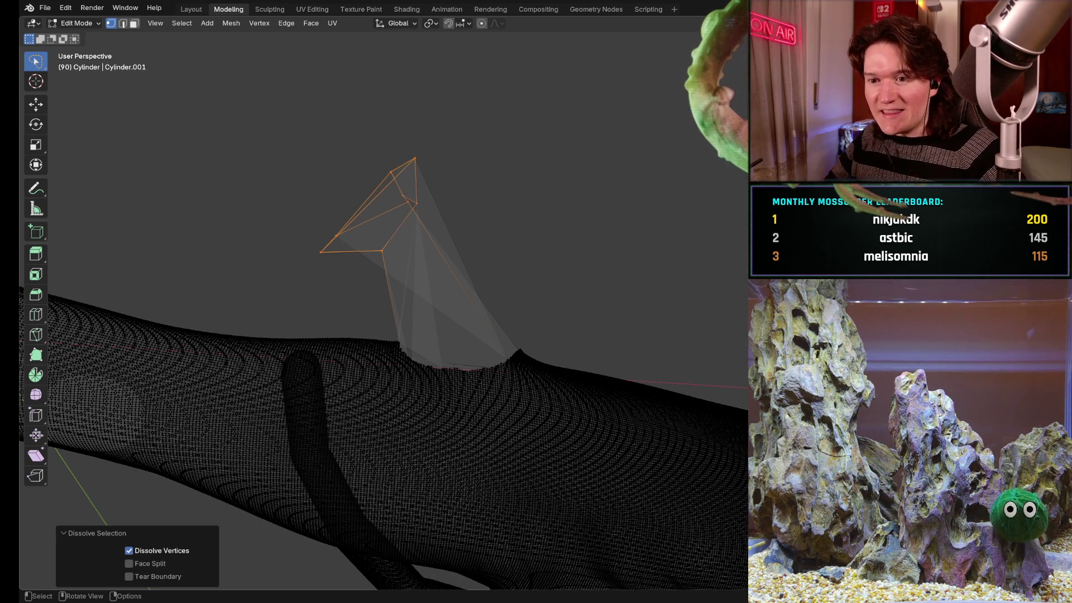
pyautogui.moveTo(509, 271)
pyautogui.mouseDown(button='middle')
pyautogui.moveTo(546, 313)
pyautogui.moveTo(545, 359)
pyautogui.moveTo(594, 313)
pyautogui.moveTo(564, 335)
pyautogui.moveTo(486, 309)
pyautogui.moveTo(458, 274)
pyautogui.moveTo(558, 306)
pyautogui.moveTo(531, 270)
pyautogui.moveTo(555, 319)
pyautogui.moveTo(477, 312)
pyautogui.moveTo(463, 279)
pyautogui.mouseUp(button='middle')
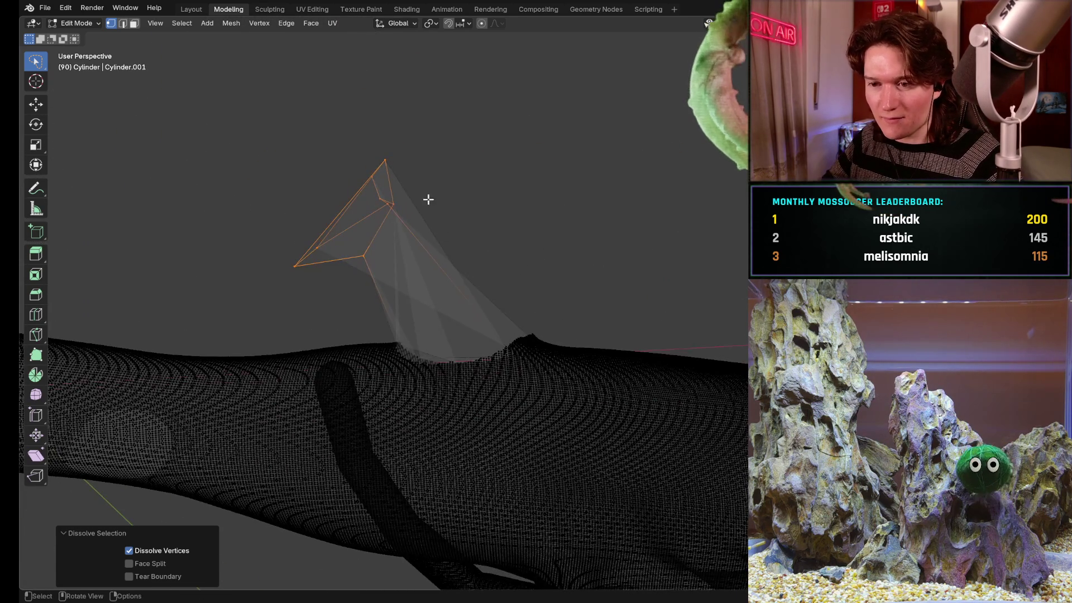
pyautogui.moveTo(309, 291)
pyautogui.keyDown('ctrl'); pyautogui.mouseDown(button='right')
pyautogui.moveTo(371, 140)
pyautogui.moveTo(254, 229)
pyautogui.moveTo(302, 292)
pyautogui.mouseUp(button='right'); pyautogui.keyUp('ctrl')
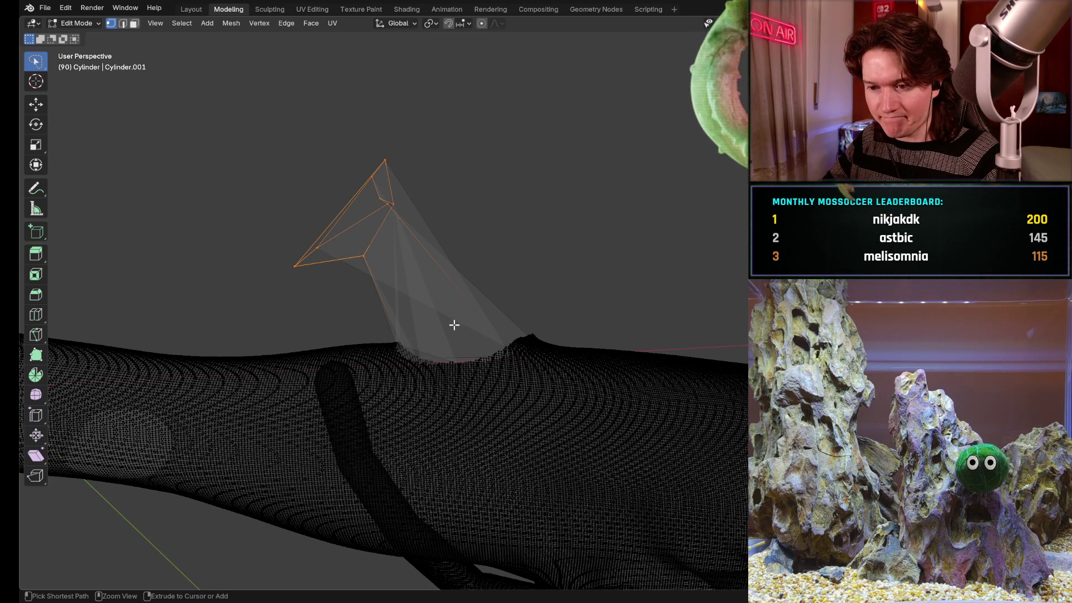
pyautogui.hotkey('ctrl', 'x')
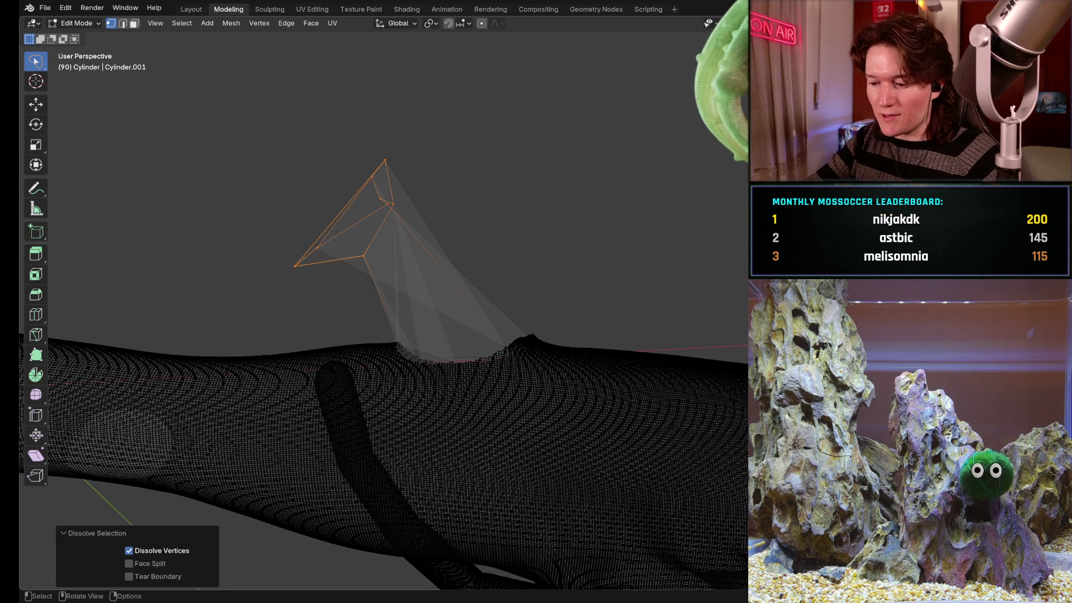
pyautogui.press('x')
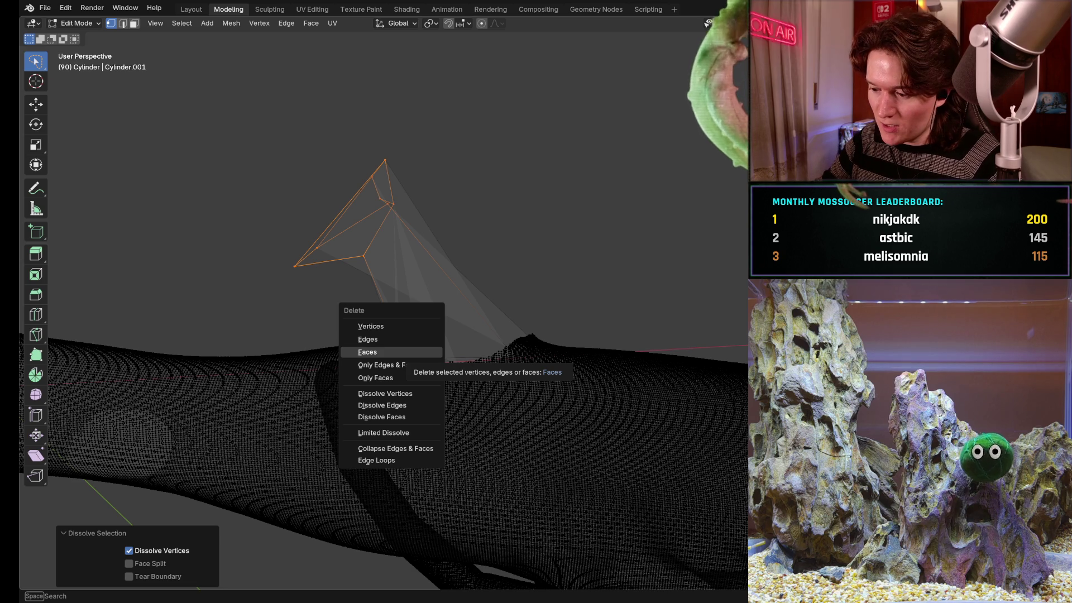
pyautogui.press('Escape')
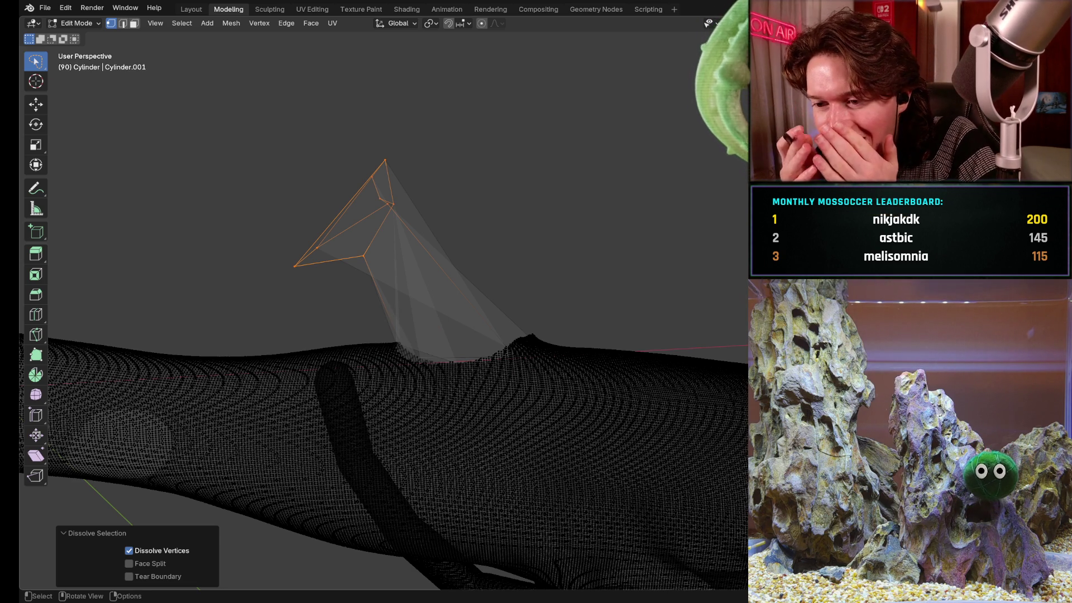
# - Dissolve and then delete the remaining triangular piece's vertices, then switch to Sculpting
pyautogui.hotkey('alt', 'a')
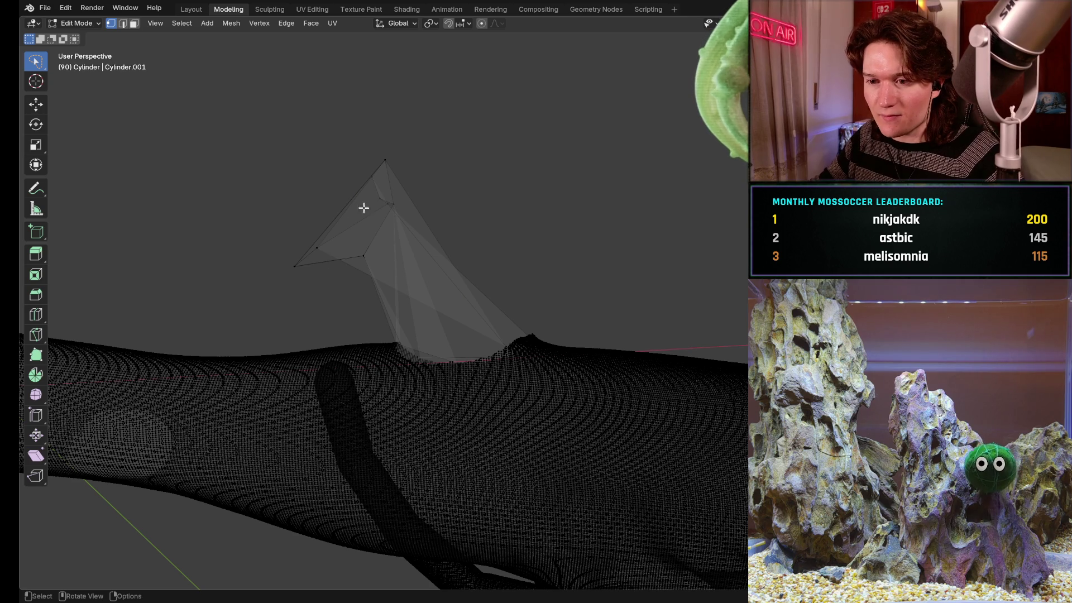
pyautogui.moveTo(377, 278)
pyautogui.mouseDown()
pyautogui.moveTo(378, 290)
pyautogui.moveTo(380, 280)
pyautogui.mouseUp()
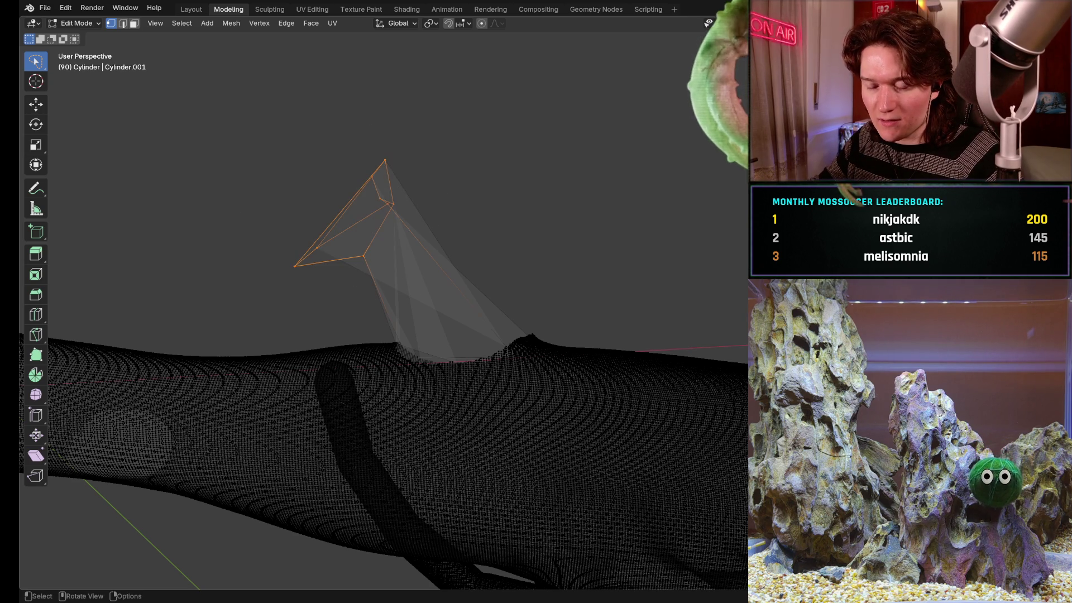
pyautogui.moveTo(396, 247)
pyautogui.mouseDown(button='middle')
pyautogui.moveTo(478, 294)
pyautogui.moveTo(555, 276)
pyautogui.moveTo(479, 318)
pyautogui.moveTo(454, 291)
pyautogui.moveTo(449, 261)
pyautogui.mouseUp(button='middle')
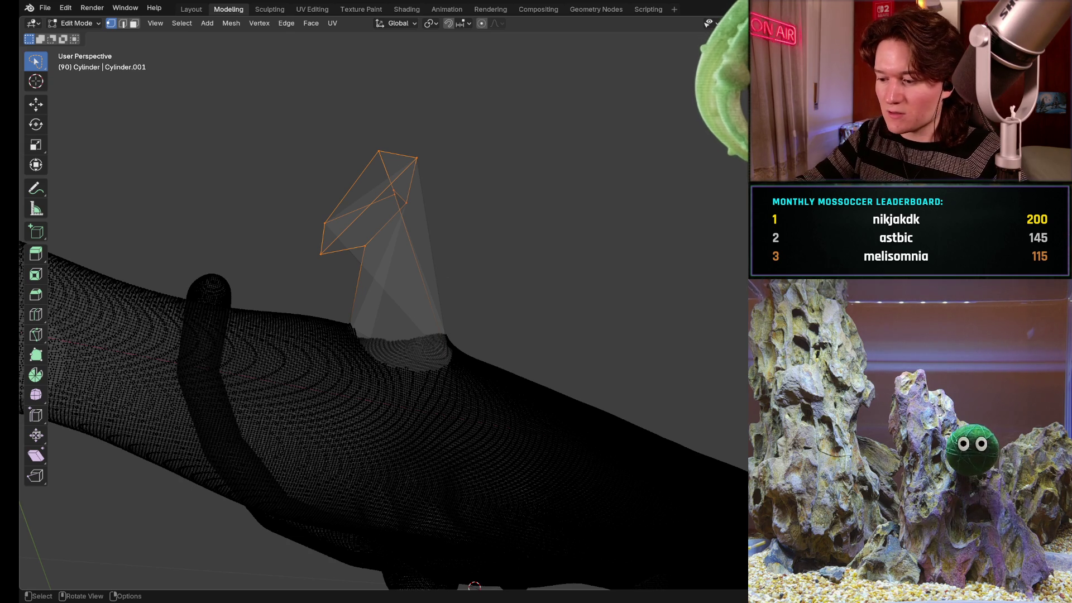
pyautogui.press('x')
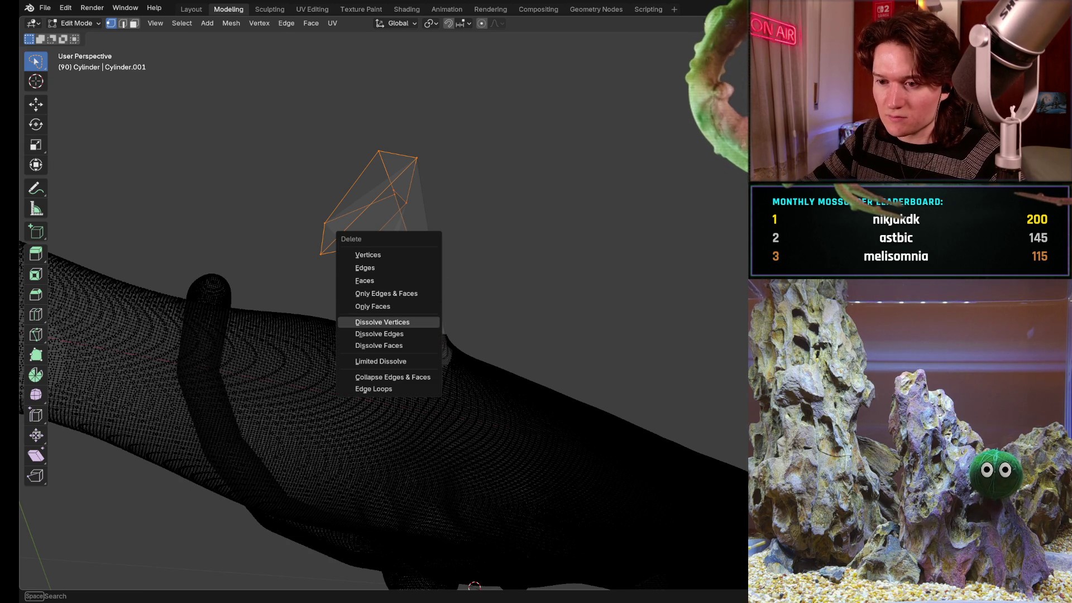
pyautogui.click(385, 323)
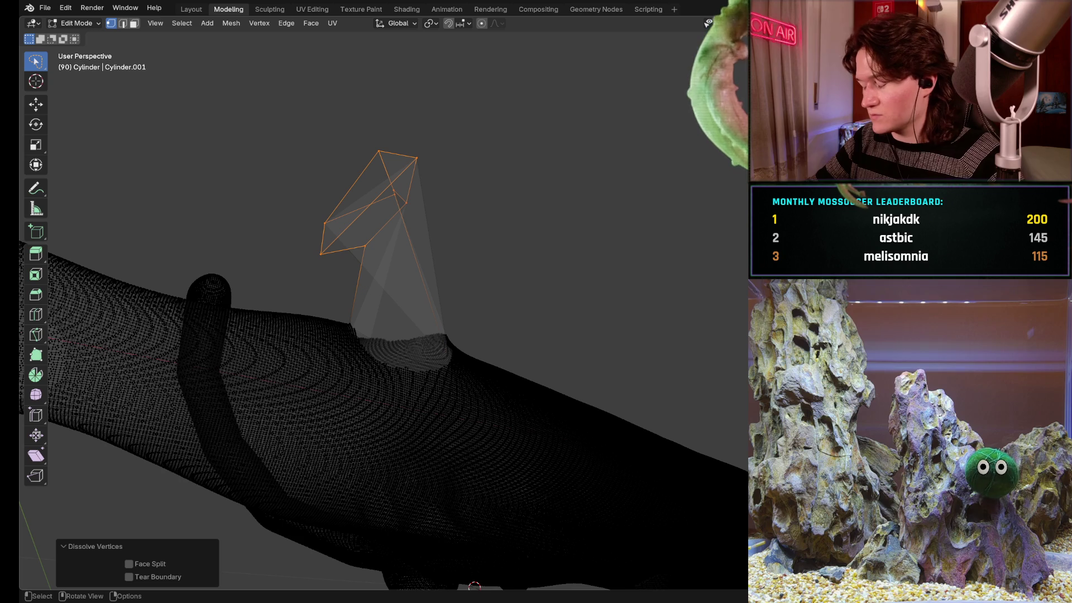
pyautogui.press('x')
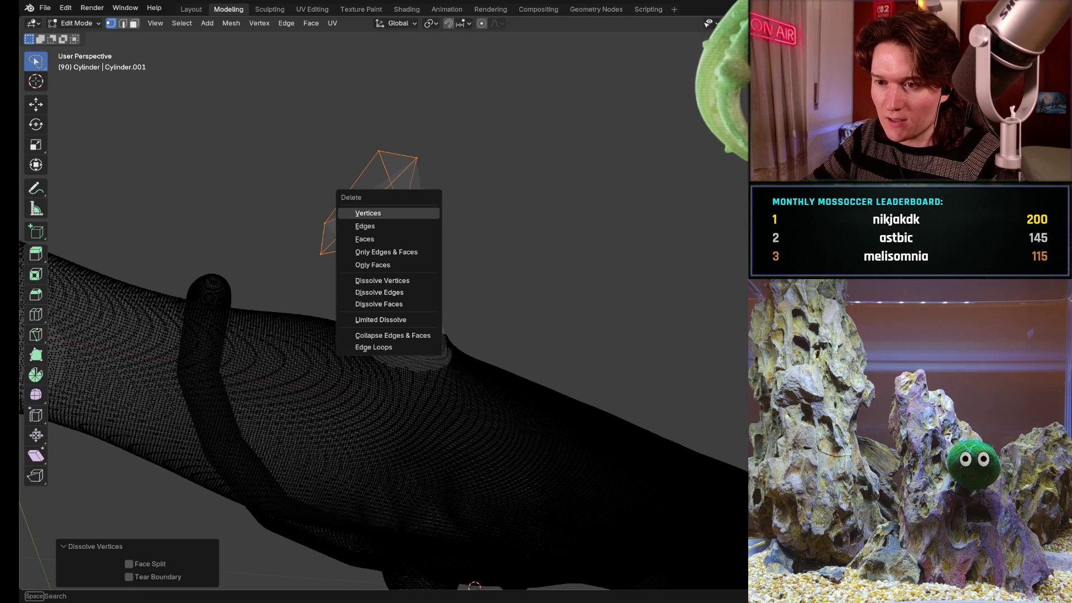
pyautogui.click(368, 212)
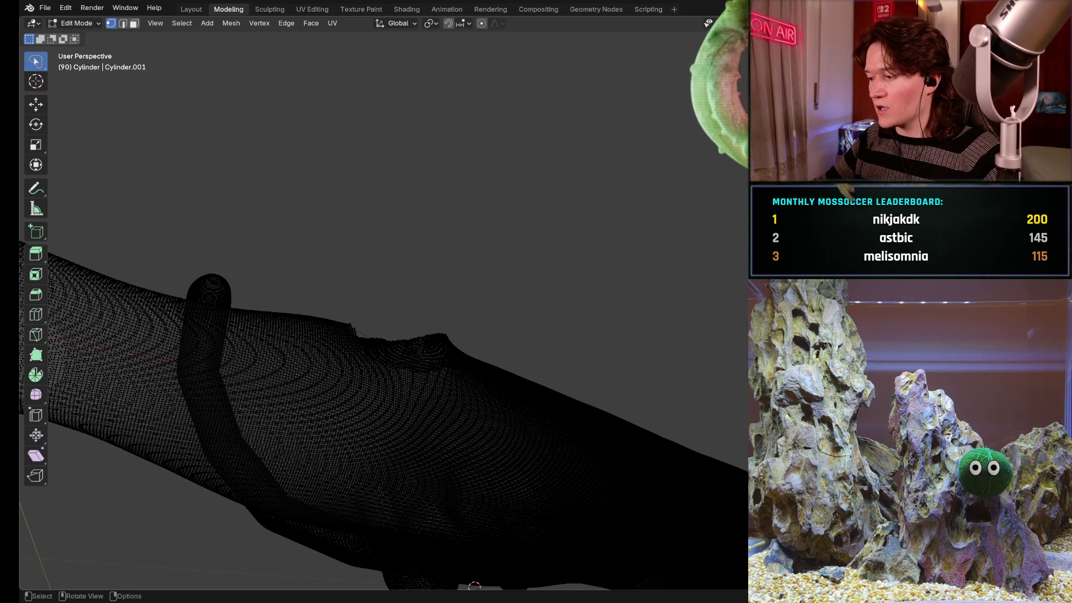
pyautogui.moveTo(391, 391)
pyautogui.mouseDown(button='middle')
pyautogui.moveTo(427, 348)
pyautogui.moveTo(391, 369)
pyautogui.mouseUp(button='middle')
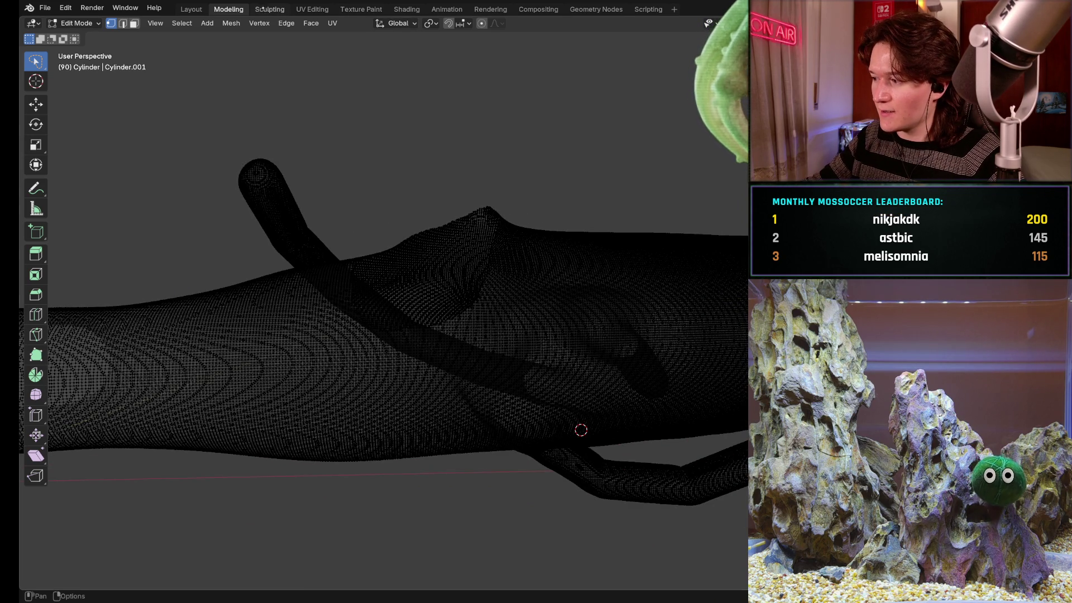
pyautogui.click(262, 10)
# - Zoom out over the patched limb in Sculpting, then return to the Modeling workspace
pyautogui.moveTo(445, 387)
pyautogui.mouseDown(button='middle')
pyautogui.moveTo(450, 346)
pyautogui.moveTo(467, 328)
pyautogui.mouseUp(button='middle')
pyautogui.scroll(5, 467, 328)
pyautogui.scroll(-3, 492, 256)
pyautogui.moveTo(491, 256)
pyautogui.mouseDown(button='middle')
pyautogui.moveTo(424, 386)
pyautogui.moveTo(467, 319)
pyautogui.moveTo(480, 333)
pyautogui.moveTo(455, 347)
pyautogui.mouseUp(button='middle')
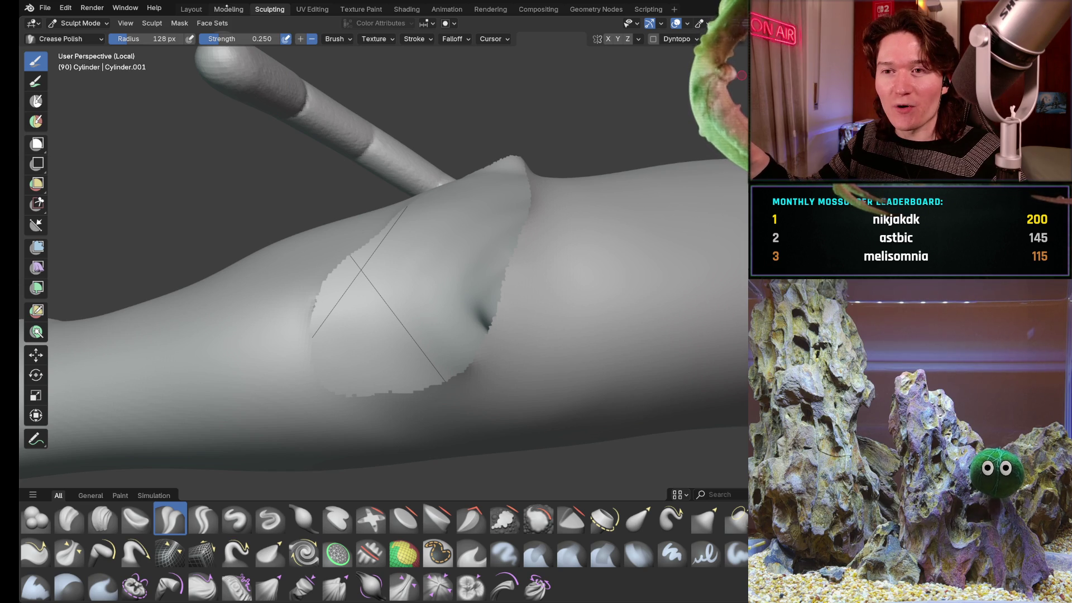
pyautogui.click(228, 10)
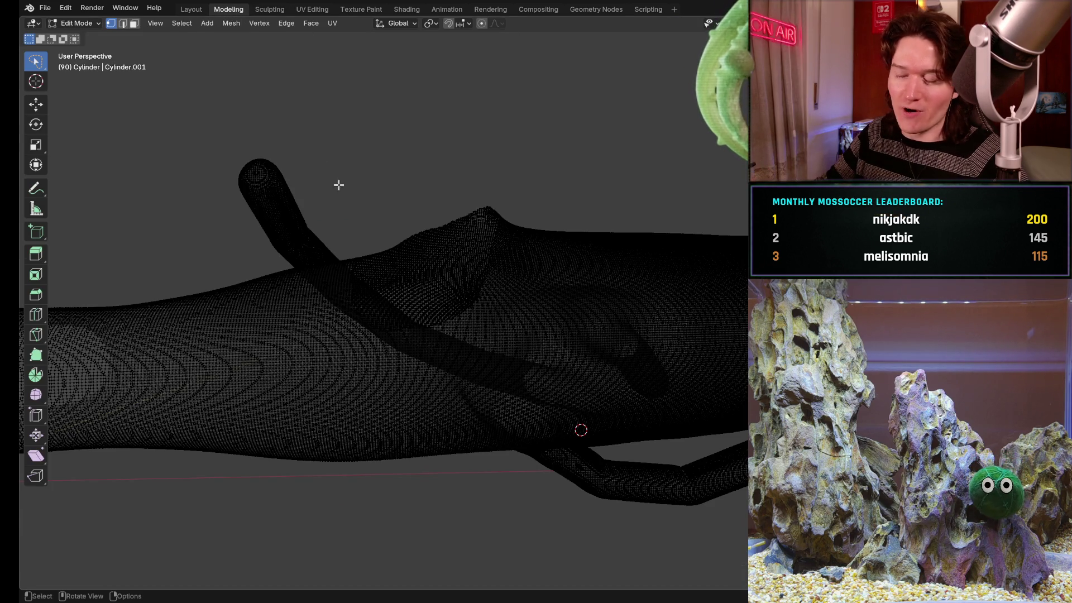
pyautogui.moveTo(432, 297)
pyautogui.mouseDown(button='middle')
pyautogui.moveTo(445, 302)
pyautogui.moveTo(445, 290)
pyautogui.moveTo(354, 342)
pyautogui.moveTo(411, 306)
pyautogui.moveTo(424, 313)
pyautogui.moveTo(391, 335)
pyautogui.moveTo(402, 357)
pyautogui.moveTo(529, 316)
pyautogui.moveTo(656, 242)
pyautogui.moveTo(416, 308)
pyautogui.moveTo(472, 251)
pyautogui.moveTo(397, 311)
pyautogui.moveTo(582, 354)
pyautogui.moveTo(395, 354)
pyautogui.moveTo(412, 321)
pyautogui.mouseUp(button='middle')
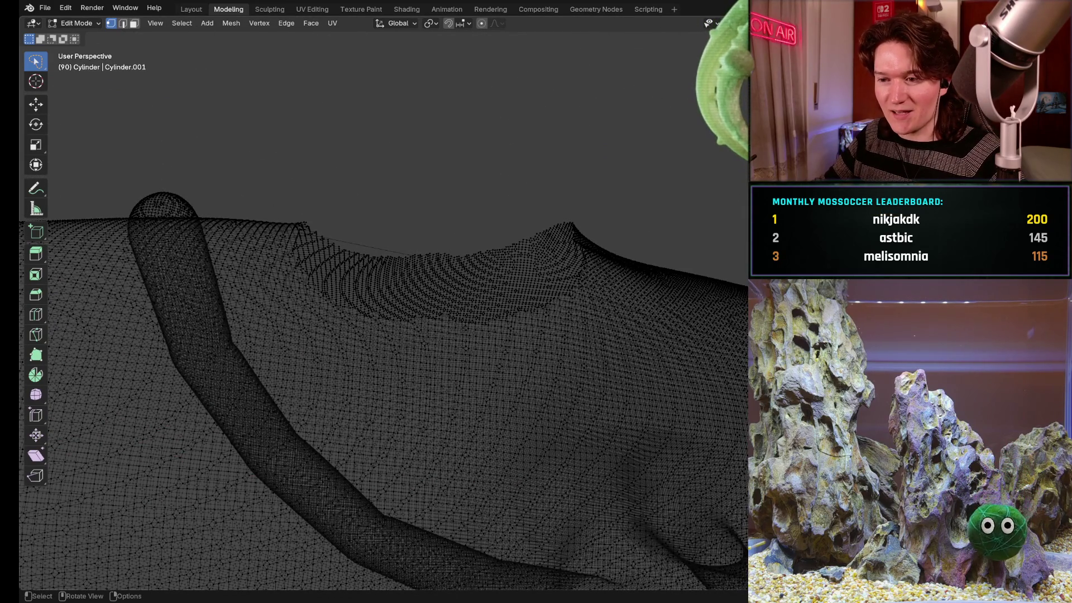
pyautogui.moveTo(326, 319)
pyautogui.keyDown('ctrl'); pyautogui.mouseDown(button='middle')
pyautogui.moveTo(359, 307)
pyautogui.moveTo(313, 307)
pyautogui.moveTo(440, 331)
pyautogui.mouseUp(button='middle'); pyautogui.keyUp('ctrl')
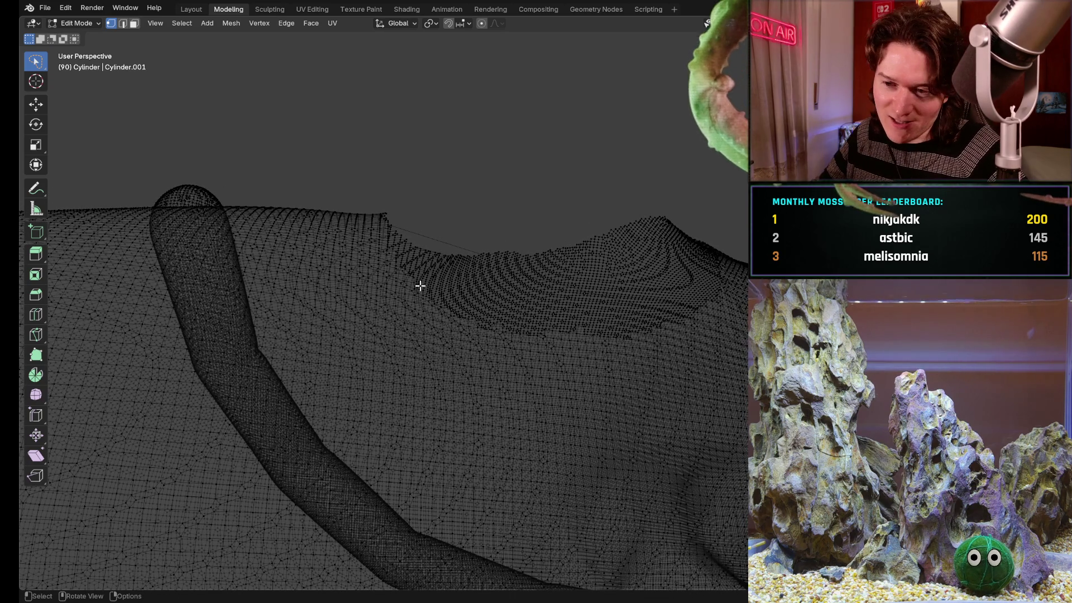
pyautogui.moveTo(407, 229)
pyautogui.mouseDown(button='middle')
pyautogui.moveTo(407, 259)
pyautogui.moveTo(366, 182)
pyautogui.moveTo(383, 216)
pyautogui.moveTo(382, 199)
pyautogui.moveTo(374, 300)
pyautogui.moveTo(416, 237)
pyautogui.moveTo(393, 367)
pyautogui.mouseUp(button='middle')
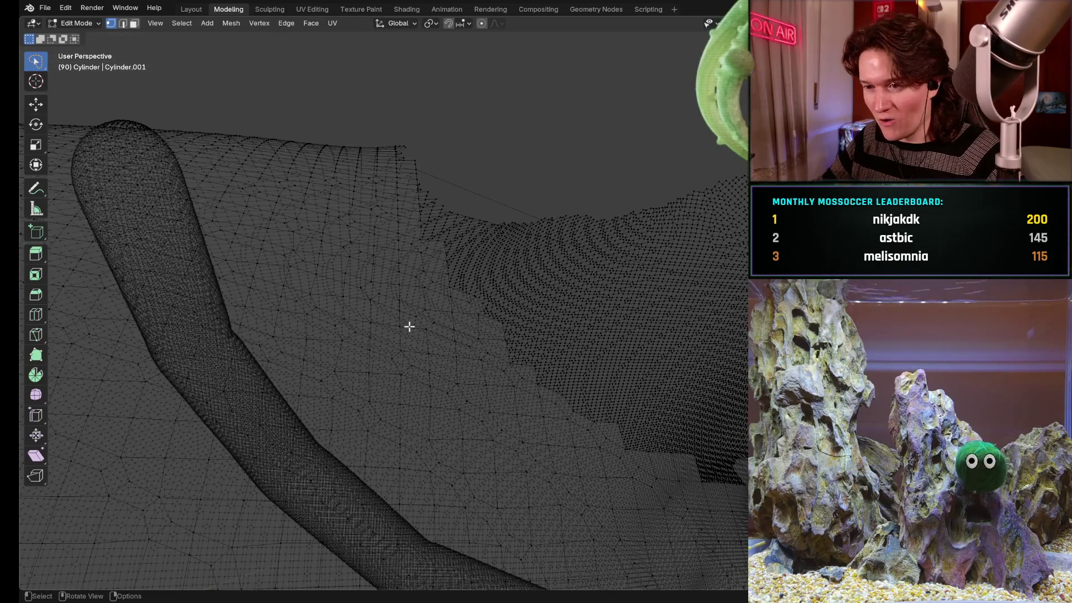
pyautogui.moveTo(395, 223)
pyautogui.mouseDown(button='middle')
pyautogui.moveTo(430, 382)
pyautogui.moveTo(421, 215)
pyautogui.mouseUp(button='middle')
pyautogui.scroll(5, 414, 263)
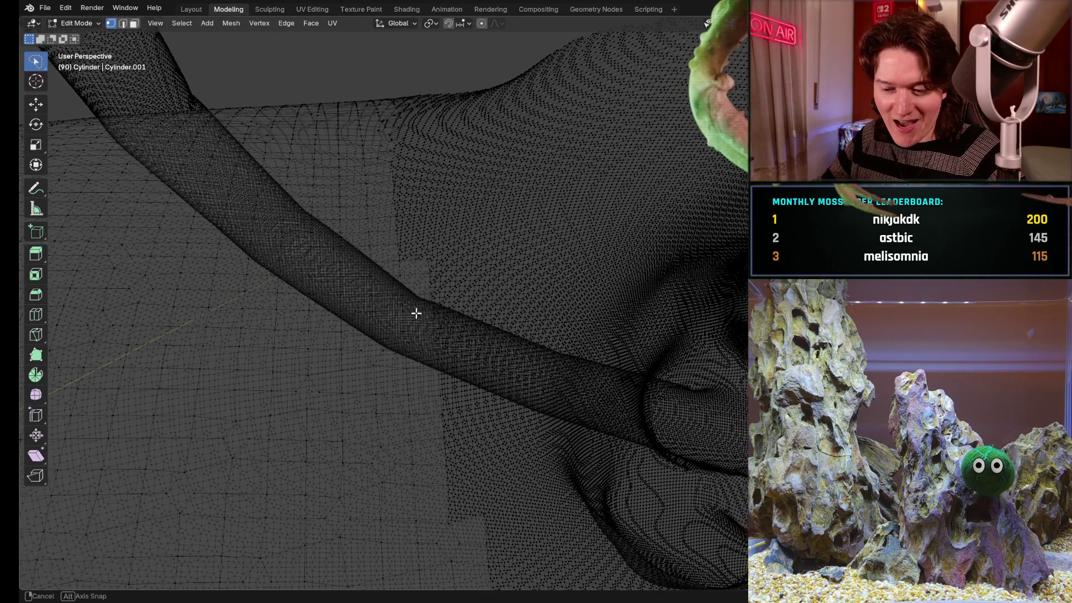
pyautogui.moveTo(414, 314); pyautogui.dragTo(424, 256, button='middle')
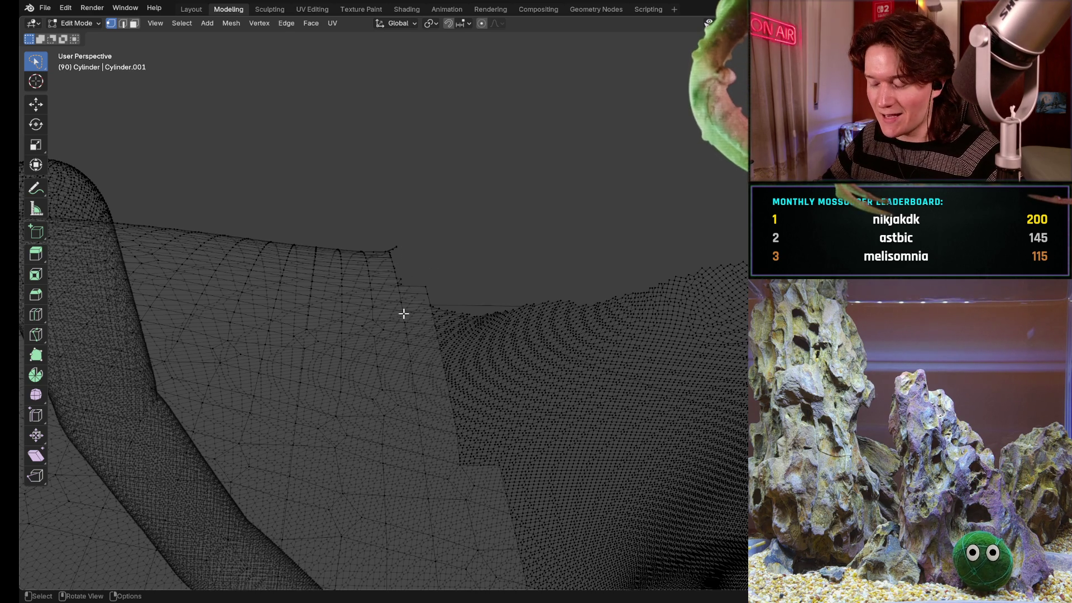
pyautogui.moveTo(406, 260)
pyautogui.mouseDown(button='middle')
pyautogui.moveTo(412, 290)
pyautogui.moveTo(407, 240)
pyautogui.moveTo(434, 261)
pyautogui.moveTo(435, 306)
pyautogui.mouseUp(button='middle')
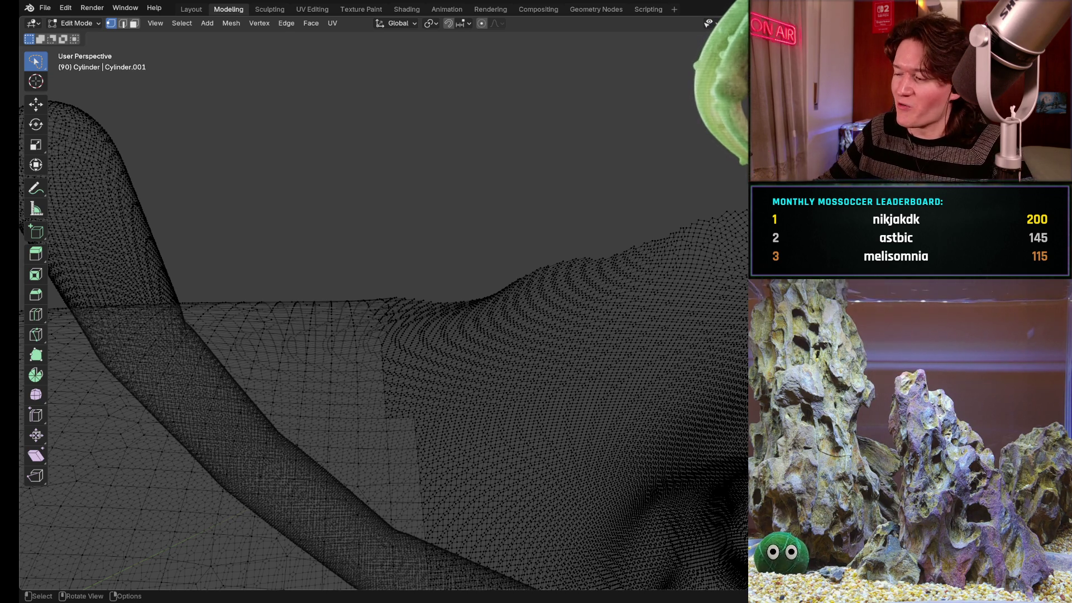
pyautogui.moveTo(395, 341)
pyautogui.mouseDown(button='middle')
pyautogui.moveTo(378, 347)
pyautogui.moveTo(407, 337)
pyautogui.mouseUp(button='middle')
pyautogui.moveTo(472, 263)
pyautogui.mouseDown(button='middle')
pyautogui.moveTo(493, 279)
pyautogui.moveTo(589, 228)
pyautogui.moveTo(387, 342)
pyautogui.moveTo(498, 256)
pyautogui.moveTo(510, 264)
pyautogui.mouseUp(button='middle')
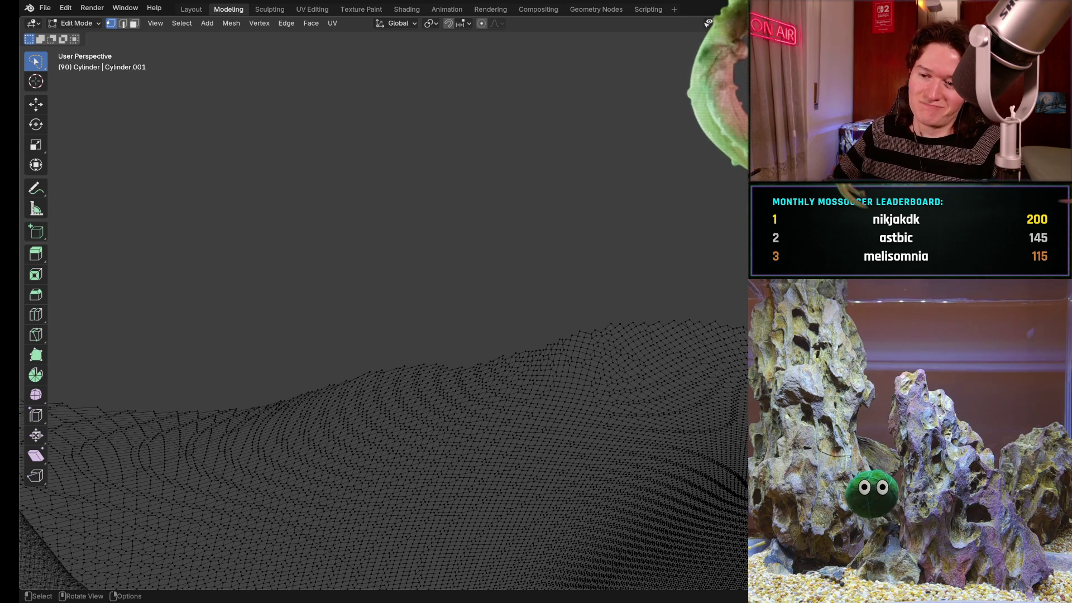
pyautogui.moveTo(502, 359)
pyautogui.mouseDown(button='middle')
pyautogui.moveTo(513, 379)
pyautogui.moveTo(560, 316)
pyautogui.moveTo(527, 354)
pyautogui.moveTo(585, 309)
pyautogui.moveTo(449, 374)
pyautogui.moveTo(553, 354)
pyautogui.moveTo(576, 291)
pyautogui.mouseUp(button='middle')
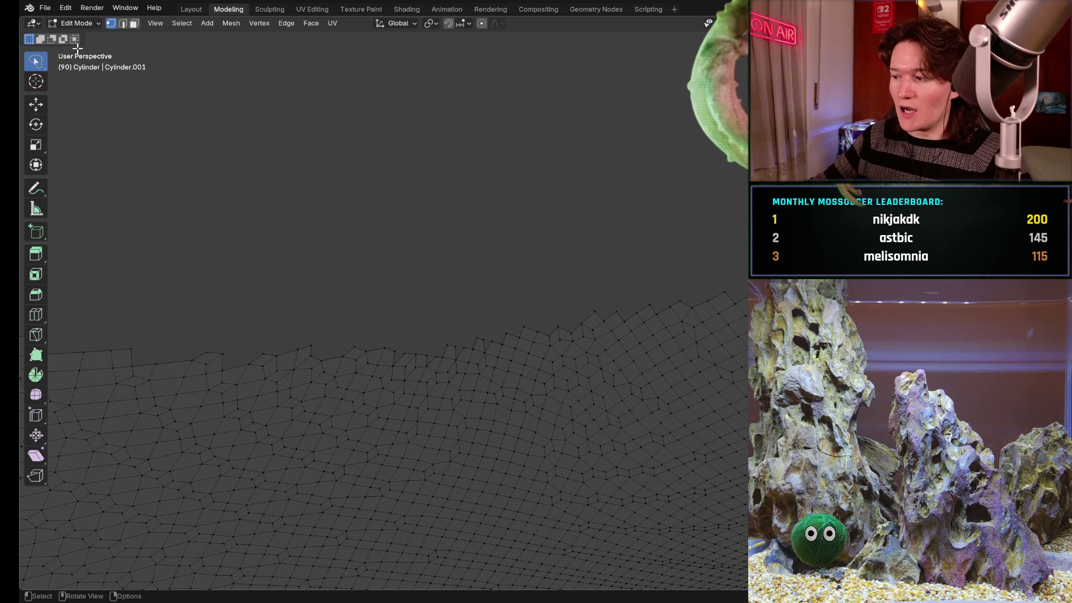
# - Switch to edge select mode, try a trial shortest edge path, then clear it
pyautogui.click(123, 23)
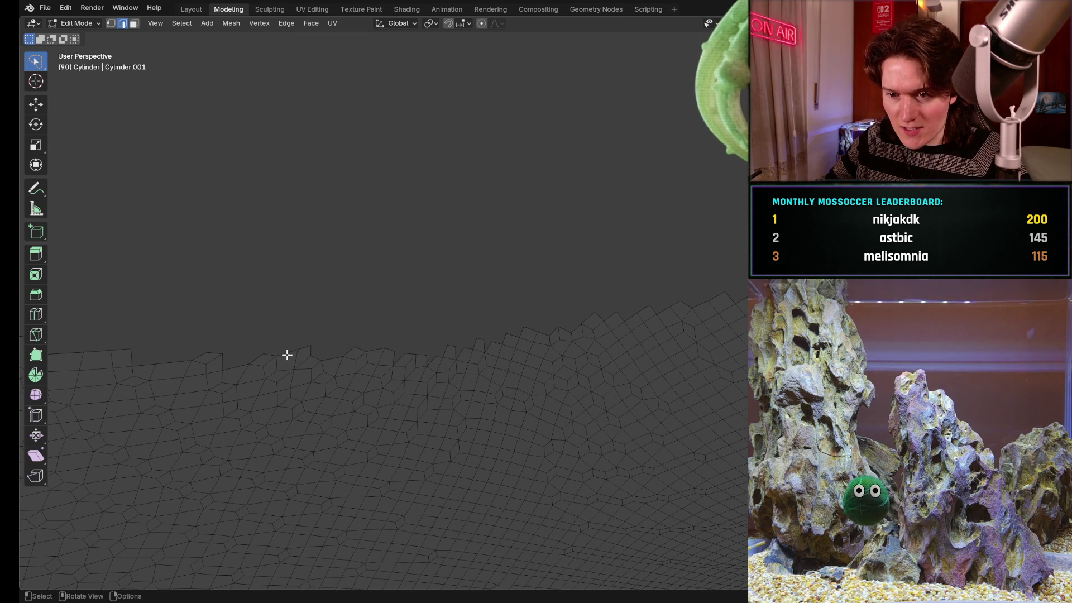
pyautogui.moveTo(347, 323)
pyautogui.mouseDown(button='middle')
pyautogui.moveTo(371, 367)
pyautogui.moveTo(434, 333)
pyautogui.mouseUp(button='middle')
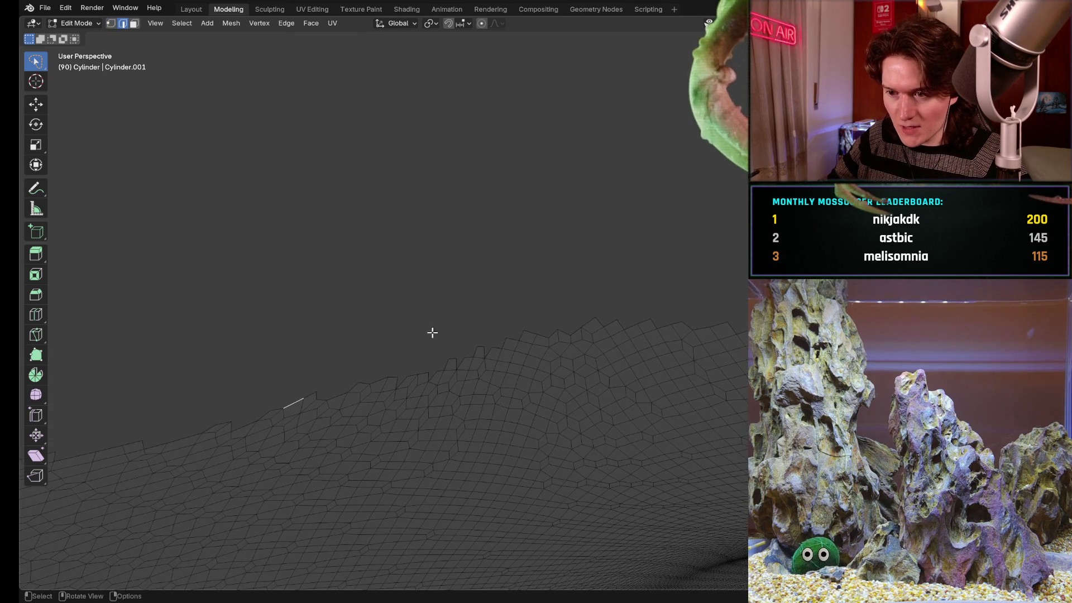
pyautogui.keyDown('ctrl'); pyautogui.click(532, 331); pyautogui.keyUp('ctrl')
pyautogui.moveTo(498, 311)
pyautogui.mouseDown(button='middle')
pyautogui.moveTo(622, 352)
pyautogui.moveTo(603, 354)
pyautogui.moveTo(634, 371)
pyautogui.moveTo(658, 409)
pyautogui.moveTo(665, 375)
pyautogui.mouseUp(button='middle')
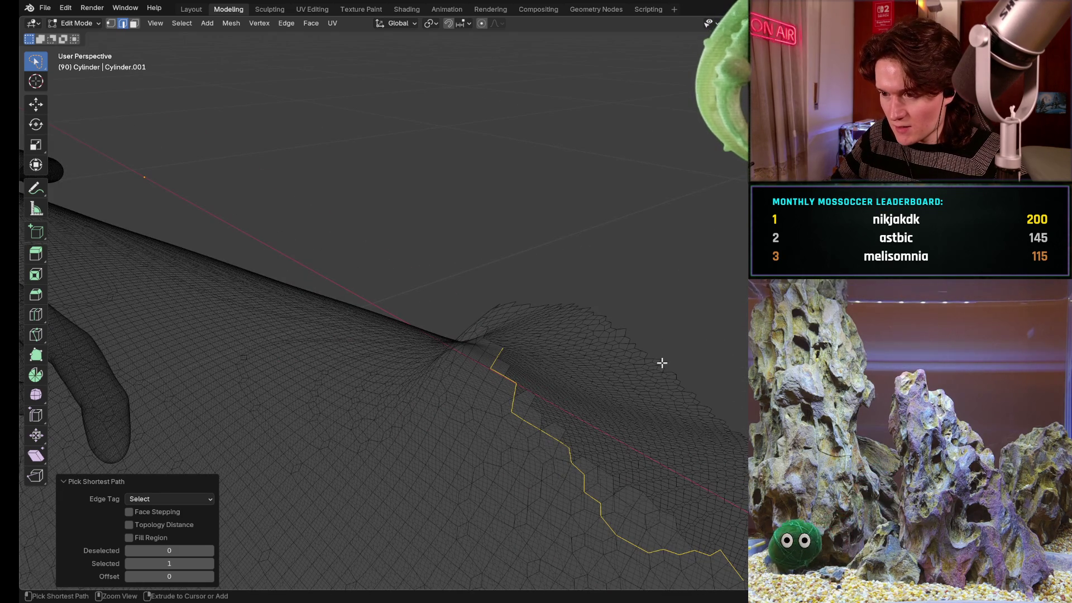
pyautogui.click(641, 354)
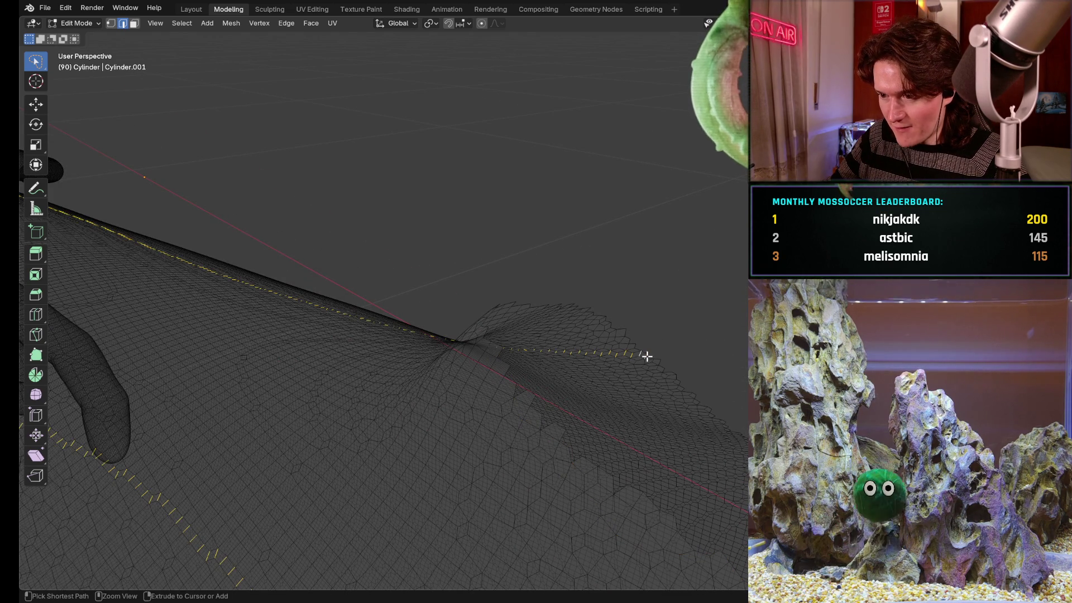
# - Select a shortest edge path along the ridge where the tube meets the mesh
pyautogui.moveTo(686, 333)
pyautogui.mouseDown(button='middle')
pyautogui.moveTo(496, 318)
pyautogui.moveTo(503, 383)
pyautogui.moveTo(506, 317)
pyautogui.moveTo(507, 333)
pyautogui.moveTo(500, 326)
pyautogui.moveTo(526, 244)
pyautogui.moveTo(397, 249)
pyautogui.moveTo(424, 273)
pyautogui.moveTo(639, 232)
pyautogui.moveTo(471, 223)
pyautogui.moveTo(397, 296)
pyautogui.moveTo(359, 292)
pyautogui.moveTo(458, 268)
pyautogui.moveTo(421, 206)
pyautogui.moveTo(512, 360)
pyautogui.moveTo(488, 326)
pyautogui.moveTo(522, 300)
pyautogui.mouseUp(button='middle')
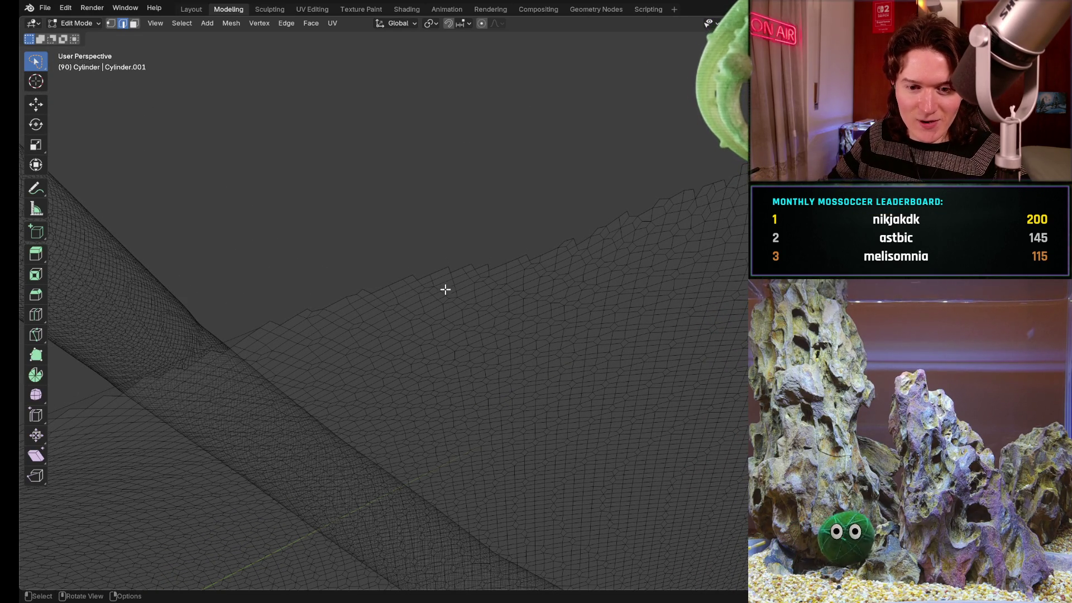
pyautogui.keyDown('ctrl'); pyautogui.click(505, 267); pyautogui.keyUp('ctrl')
pyautogui.moveTo(504, 263)
pyautogui.mouseDown(button='middle')
pyautogui.moveTo(564, 301)
pyautogui.moveTo(675, 316)
pyautogui.moveTo(603, 273)
pyautogui.moveTo(441, 277)
pyautogui.moveTo(447, 234)
pyautogui.mouseUp(button='middle')
pyautogui.moveTo(483, 376)
pyautogui.mouseDown(button='middle')
pyautogui.moveTo(546, 414)
pyautogui.moveTo(536, 382)
pyautogui.mouseUp(button='middle')
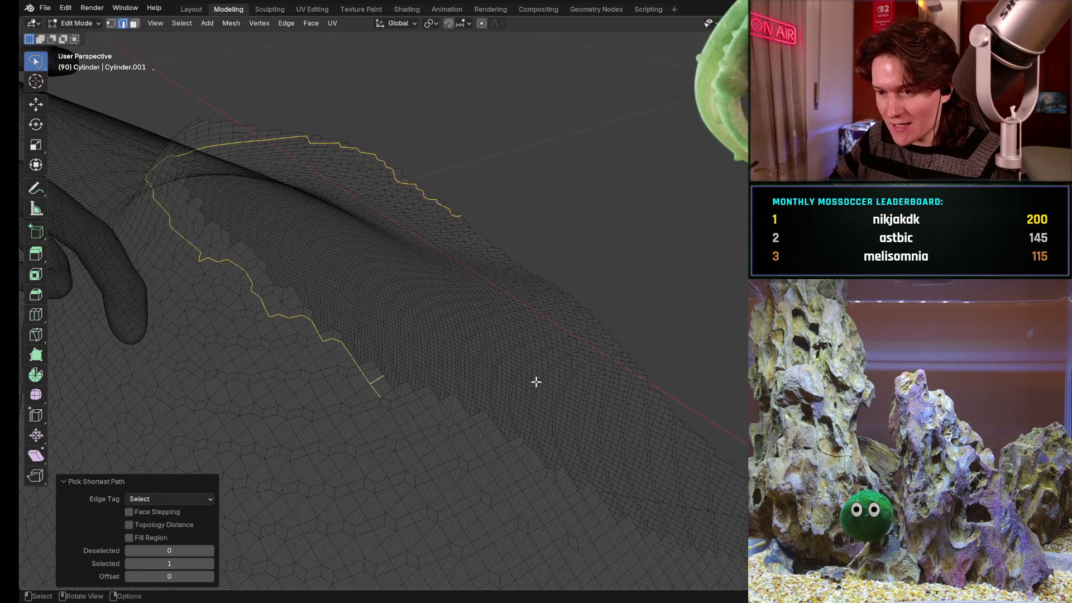
pyautogui.keyDown('ctrl'); pyautogui.keyDown('shift'); pyautogui.click(638, 367); pyautogui.keyUp('shift'); pyautogui.keyUp('ctrl')
# - Discard the previous path and start a new edge path along the seam
pyautogui.moveTo(638, 368)
pyautogui.mouseDown(button='middle')
pyautogui.moveTo(731, 371)
pyautogui.moveTo(697, 292)
pyautogui.moveTo(682, 318)
pyautogui.mouseUp(button='middle')
pyautogui.hotkey('alt', 'a')
pyautogui.moveTo(587, 324)
pyautogui.mouseDown(button='middle')
pyautogui.moveTo(569, 316)
pyautogui.moveTo(593, 316)
pyautogui.moveTo(550, 318)
pyautogui.moveTo(524, 270)
pyautogui.moveTo(493, 374)
pyautogui.moveTo(569, 323)
pyautogui.moveTo(651, 330)
pyautogui.moveTo(486, 311)
pyautogui.moveTo(587, 333)
pyautogui.moveTo(278, 371)
pyautogui.mouseUp(button='middle')
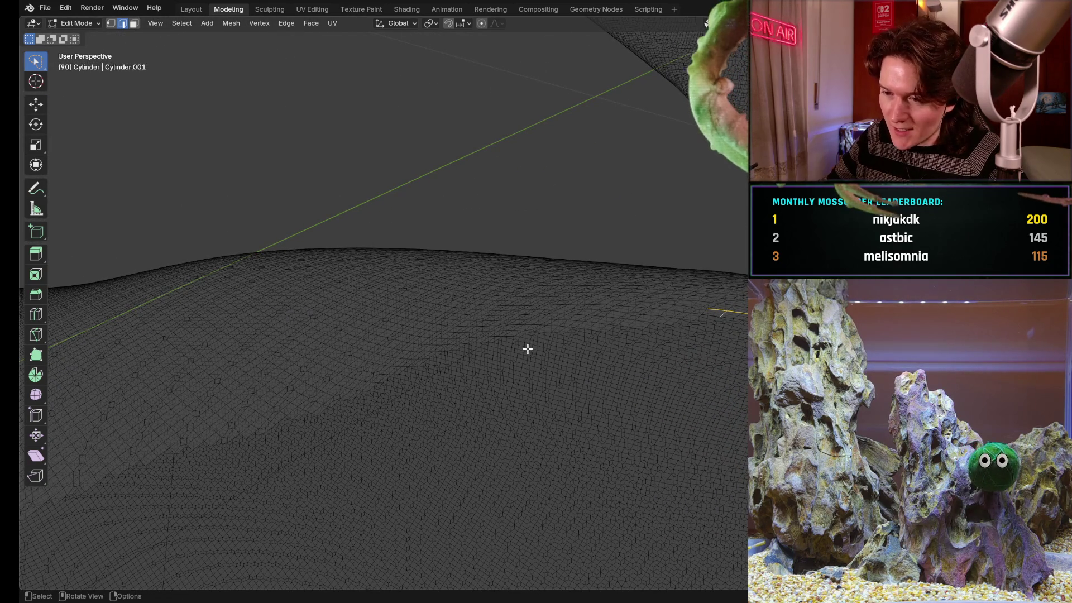
pyautogui.moveTo(504, 335)
pyautogui.mouseDown(button='middle')
pyautogui.moveTo(510, 299)
pyautogui.moveTo(488, 272)
pyautogui.moveTo(495, 326)
pyautogui.moveTo(462, 292)
pyautogui.moveTo(387, 391)
pyautogui.moveTo(531, 215)
pyautogui.moveTo(371, 327)
pyautogui.mouseUp(button='middle')
pyautogui.keyDown('ctrl'); pyautogui.click(494, 323); pyautogui.keyUp('ctrl')
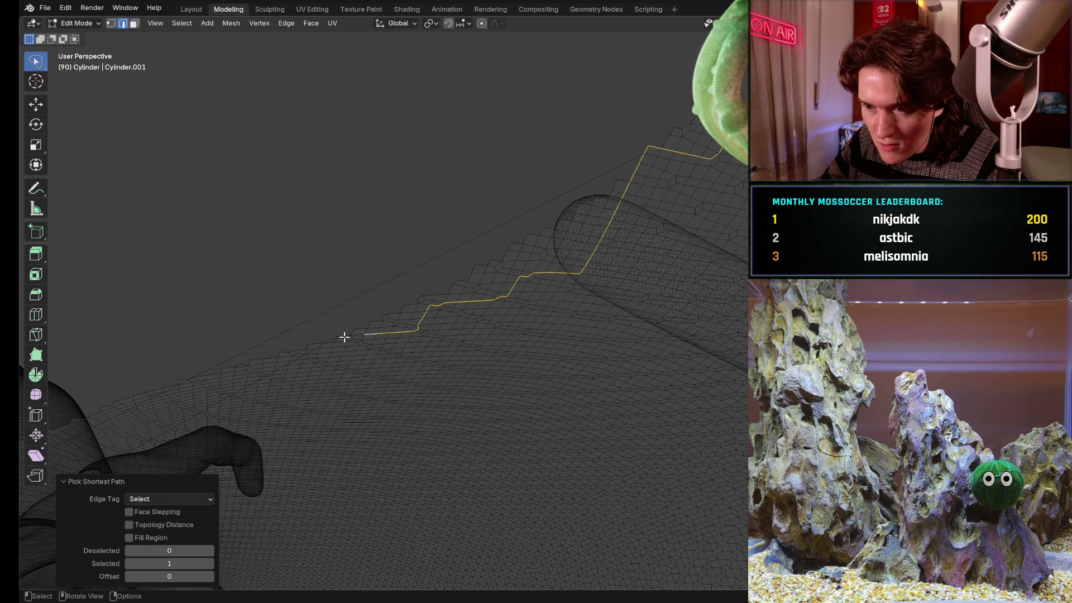
pyautogui.keyDown('shift'); pyautogui.moveTo(332, 329); pyautogui.dragTo(536, 239, button='middle'); pyautogui.keyUp('shift')
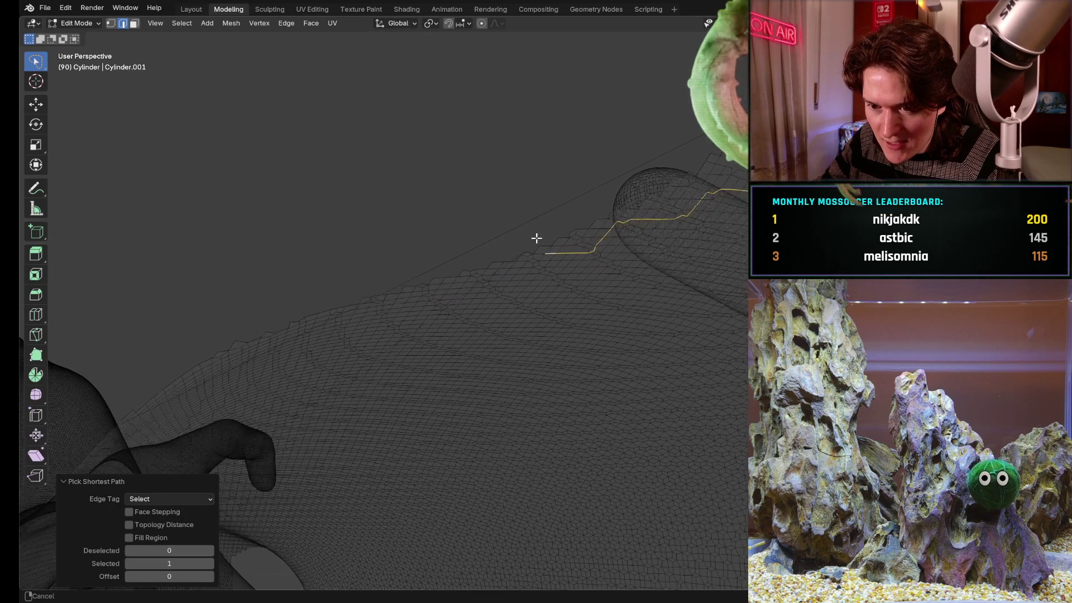
pyautogui.keyDown('ctrl'); pyautogui.click(327, 310); pyautogui.keyUp('ctrl')
# - Extend the edge path along the seam, past the peak and further right
pyautogui.moveTo(325, 311)
pyautogui.mouseDown(button='middle')
pyautogui.moveTo(327, 300)
pyautogui.moveTo(249, 362)
pyautogui.moveTo(541, 220)
pyautogui.moveTo(524, 309)
pyautogui.moveTo(525, 290)
pyautogui.moveTo(384, 334)
pyautogui.moveTo(412, 303)
pyautogui.moveTo(376, 283)
pyautogui.moveTo(240, 280)
pyautogui.moveTo(332, 302)
pyautogui.moveTo(335, 358)
pyautogui.moveTo(330, 292)
pyautogui.moveTo(356, 208)
pyautogui.moveTo(365, 379)
pyautogui.moveTo(387, 302)
pyautogui.moveTo(383, 326)
pyautogui.moveTo(398, 343)
pyautogui.mouseUp(button='middle')
pyautogui.scroll(6, 397, 342)
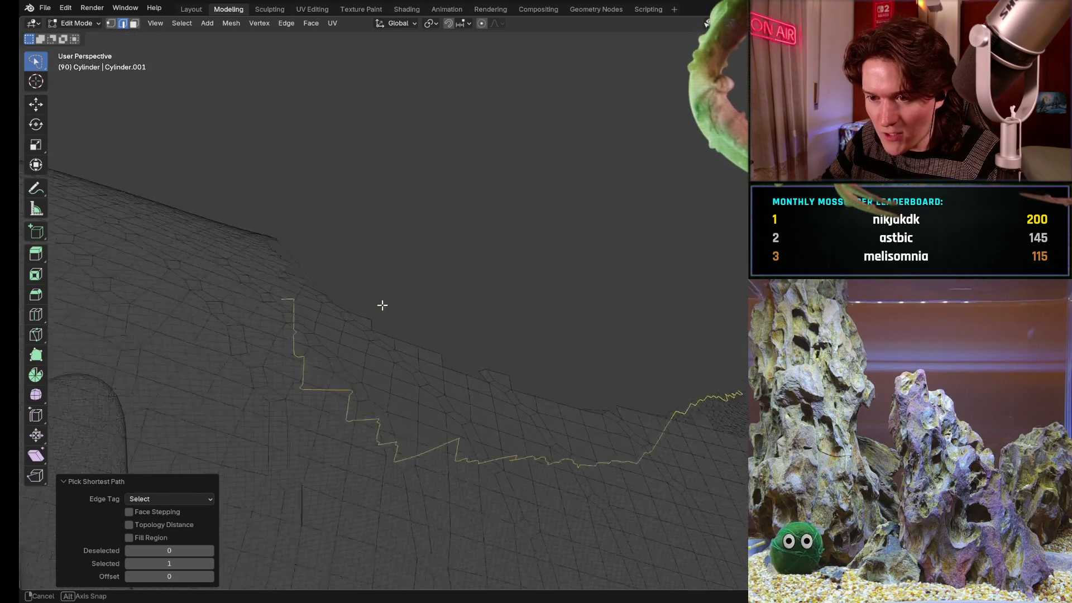
pyautogui.keyDown('ctrl'); pyautogui.click(409, 347); pyautogui.keyUp('ctrl')
pyautogui.moveTo(488, 344)
pyautogui.mouseDown(button='middle')
pyautogui.moveTo(507, 371)
pyautogui.moveTo(393, 324)
pyautogui.moveTo(445, 316)
pyautogui.moveTo(546, 330)
pyautogui.mouseUp(button='middle')
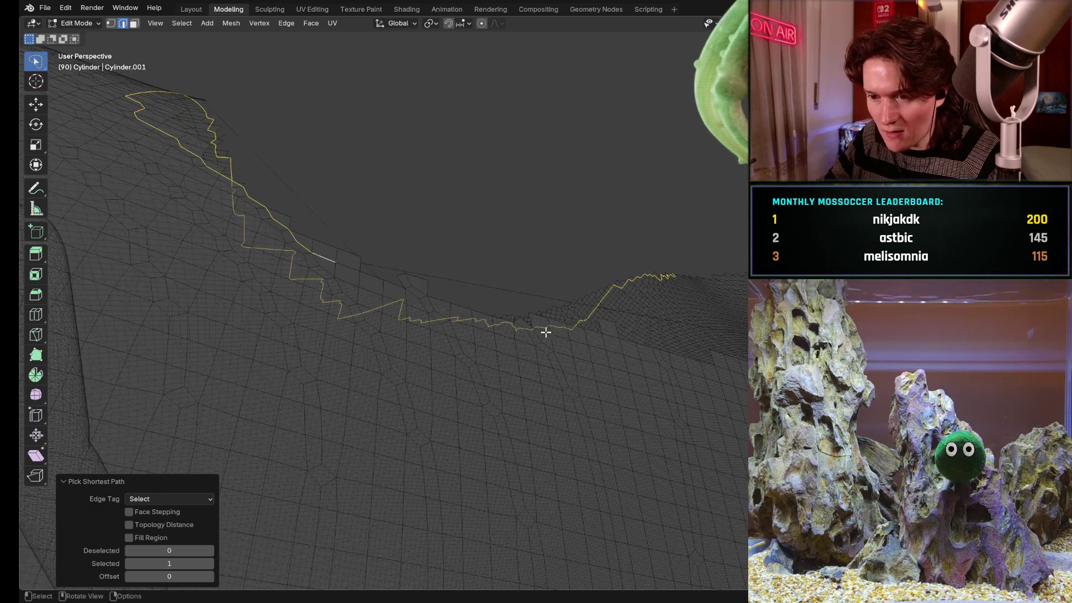
pyautogui.keyDown('ctrl'); pyautogui.click(631, 338); pyautogui.keyUp('ctrl')
# - Close the edge loop around the area beside the tube, then bring up the Face menu
pyautogui.moveTo(642, 328)
pyautogui.mouseDown(button='middle')
pyautogui.moveTo(601, 307)
pyautogui.moveTo(548, 330)
pyautogui.moveTo(539, 347)
pyautogui.moveTo(491, 326)
pyautogui.moveTo(517, 290)
pyautogui.moveTo(553, 351)
pyautogui.moveTo(602, 248)
pyautogui.mouseUp(button='middle')
pyautogui.moveTo(586, 313)
pyautogui.mouseDown(button='middle')
pyautogui.moveTo(582, 299)
pyautogui.moveTo(567, 325)
pyautogui.moveTo(595, 275)
pyautogui.mouseUp(button='middle')
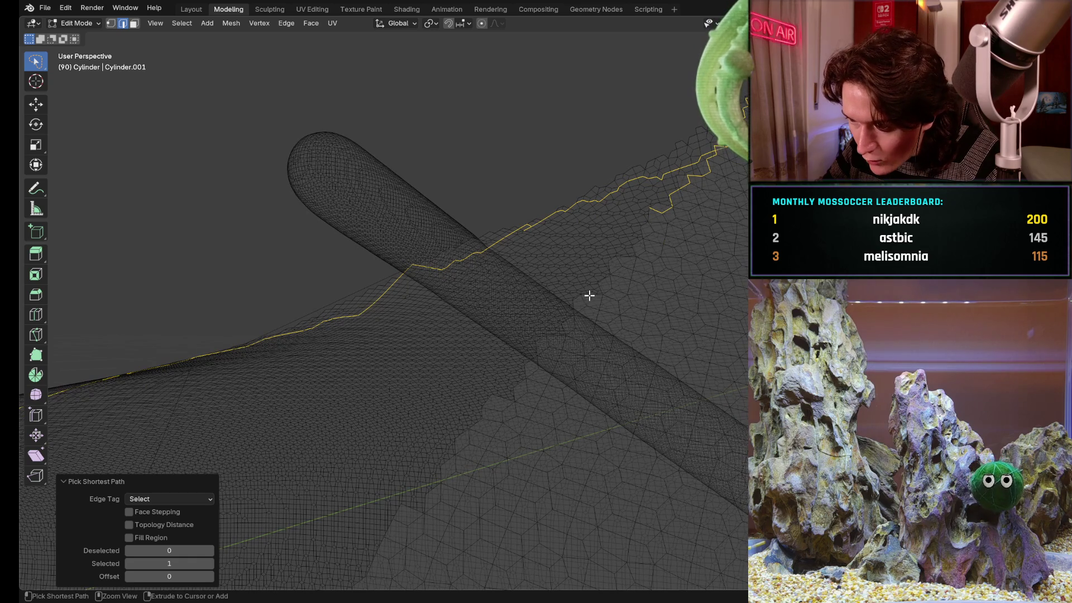
pyautogui.keyDown('ctrl'); pyautogui.click(591, 296); pyautogui.keyUp('ctrl')
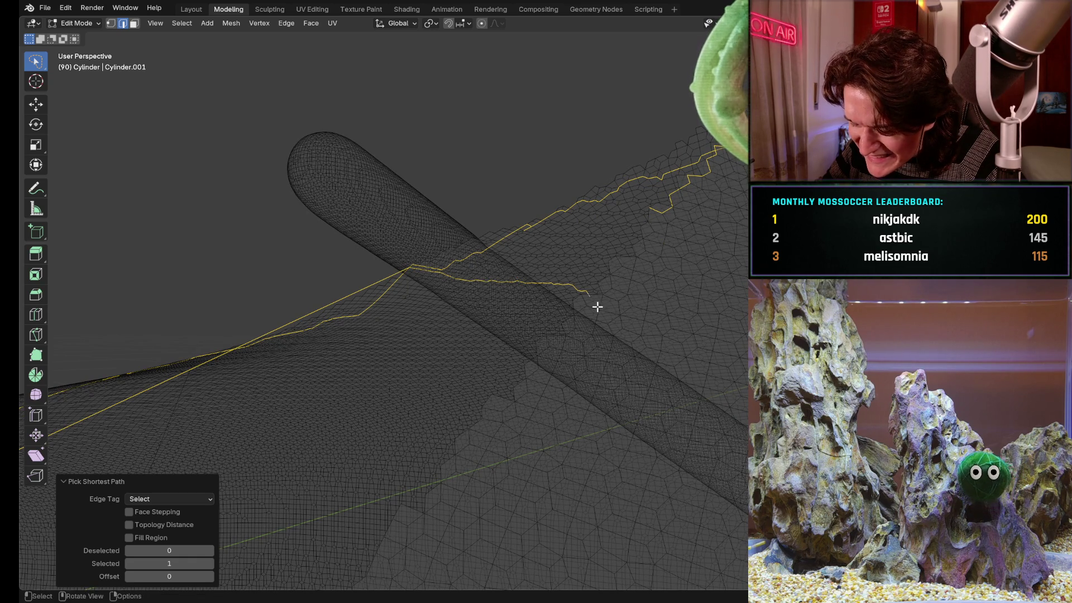
pyautogui.hotkey('ctrl', 'z')
pyautogui.moveTo(601, 289); pyautogui.dragTo(598, 242, button='middle')
pyautogui.keyDown('ctrl'); pyautogui.click(593, 291); pyautogui.keyUp('ctrl')
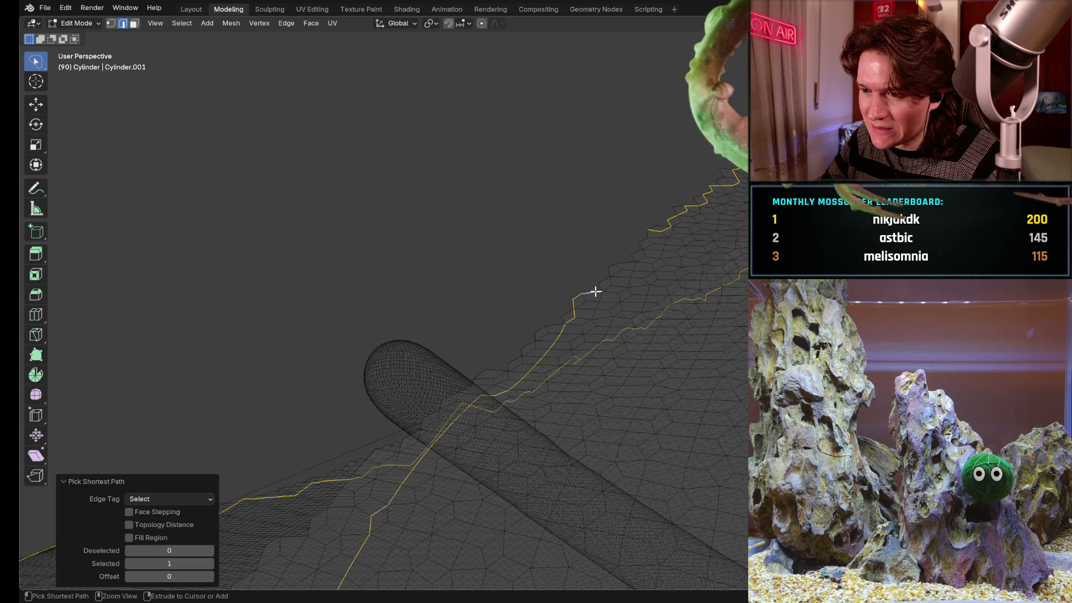
pyautogui.moveTo(629, 251)
pyautogui.mouseDown(button='middle')
pyautogui.moveTo(495, 330)
pyautogui.moveTo(452, 387)
pyautogui.moveTo(551, 321)
pyautogui.moveTo(649, 229)
pyautogui.mouseUp(button='middle')
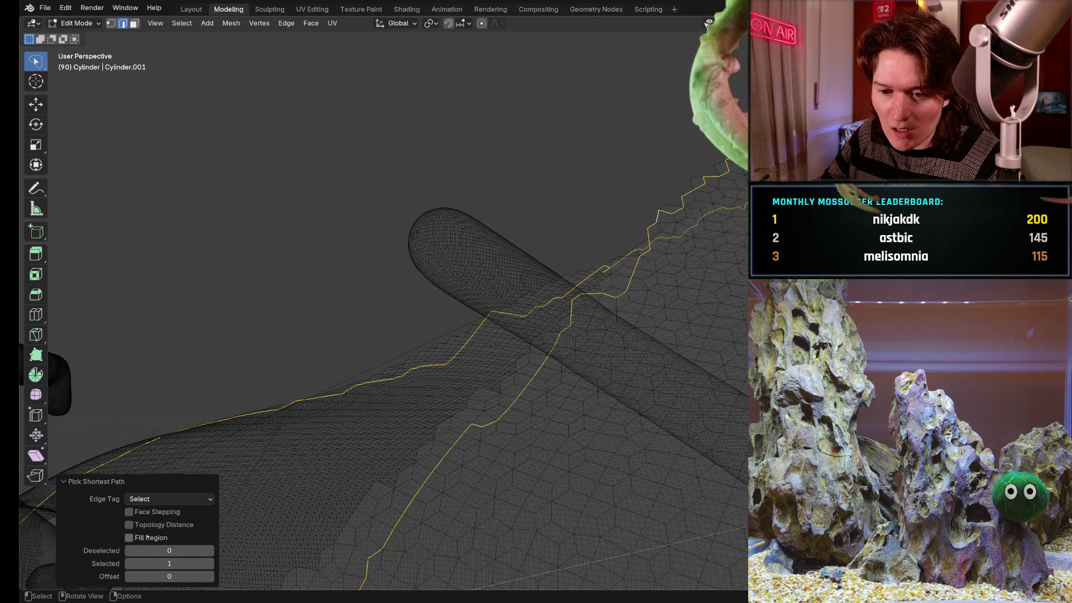
pyautogui.hotkey('ctrl', 'f')
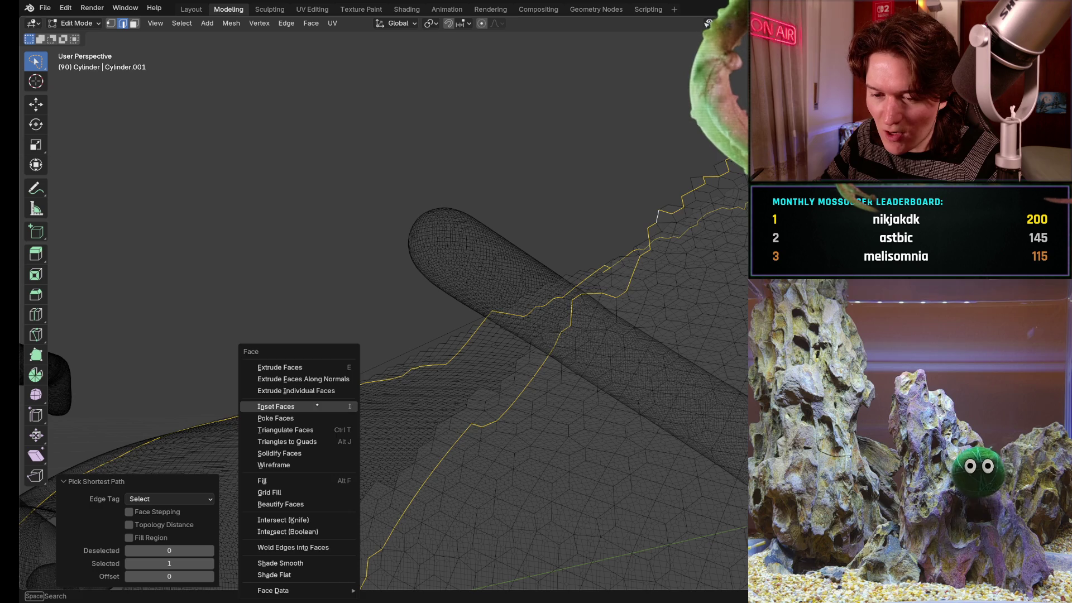
# - Abandon Inset Faces and fill the edge loop with triangular faces using Beauty
pyautogui.click(318, 406)
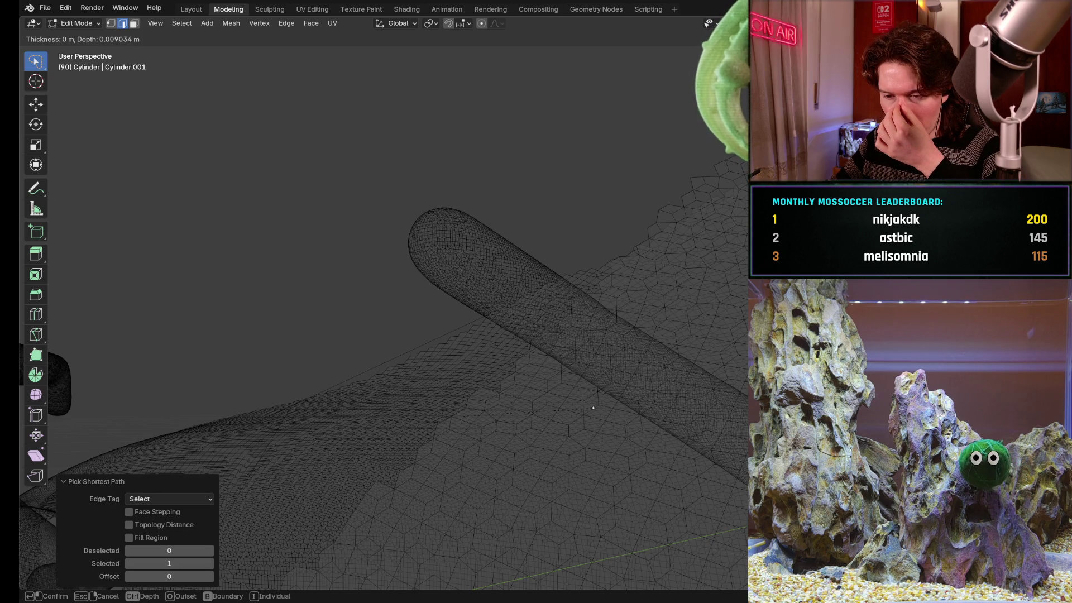
pyautogui.press('Escape')
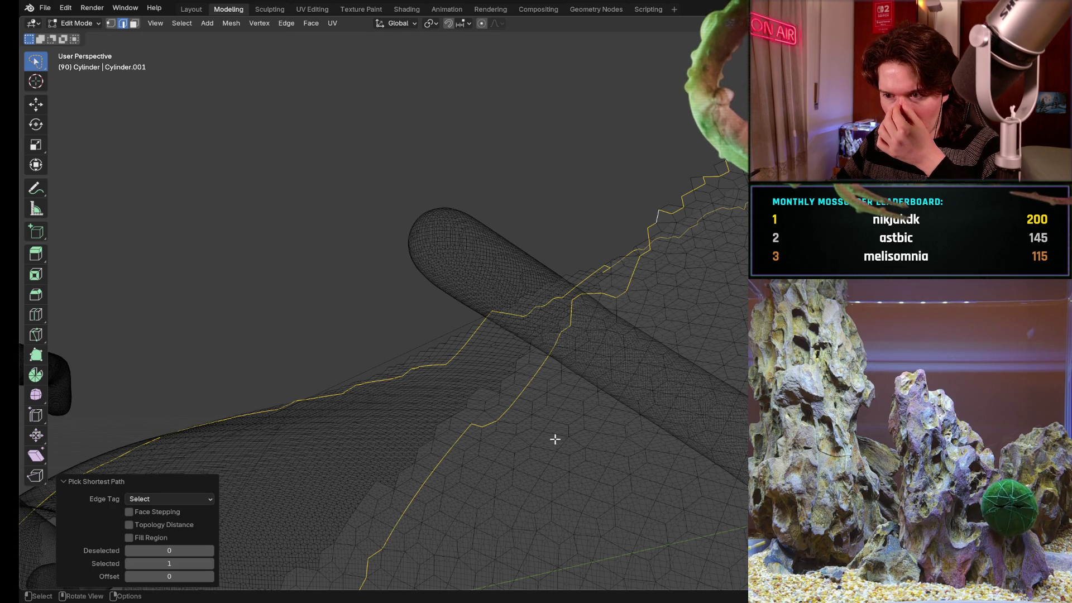
pyautogui.hotkey('ctrl', 'f')
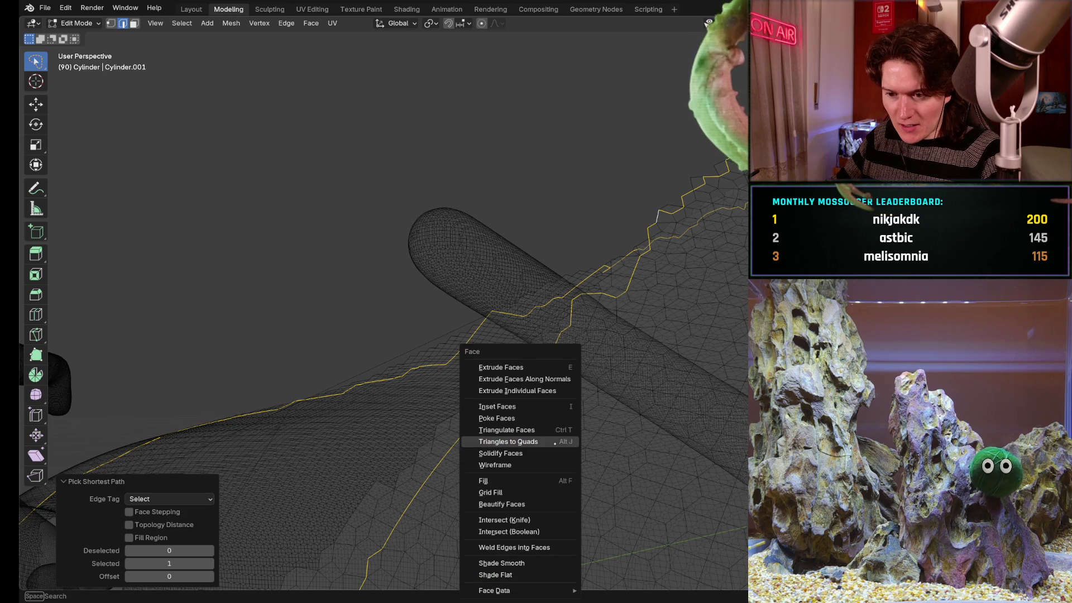
pyautogui.click(535, 478)
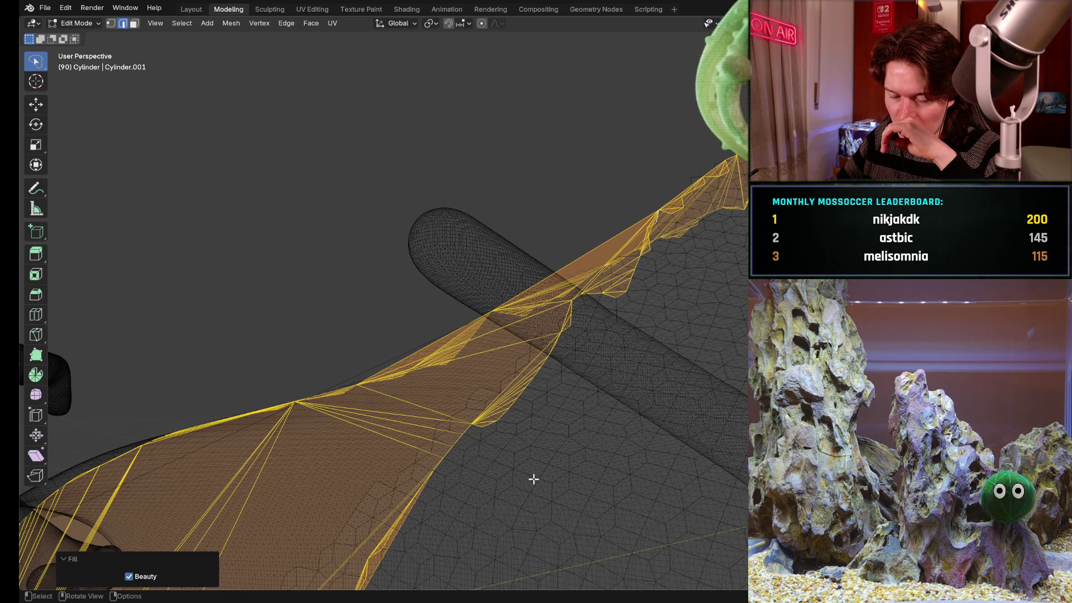
# - Inspect the new fill, then enter the Sculpting workspace and orbit around the patch
pyautogui.moveTo(534, 474)
pyautogui.mouseDown(button='middle')
pyautogui.moveTo(521, 390)
pyautogui.moveTo(581, 412)
pyautogui.moveTo(517, 411)
pyautogui.moveTo(612, 328)
pyautogui.moveTo(486, 461)
pyautogui.moveTo(618, 412)
pyautogui.moveTo(600, 309)
pyautogui.mouseUp(button='middle')
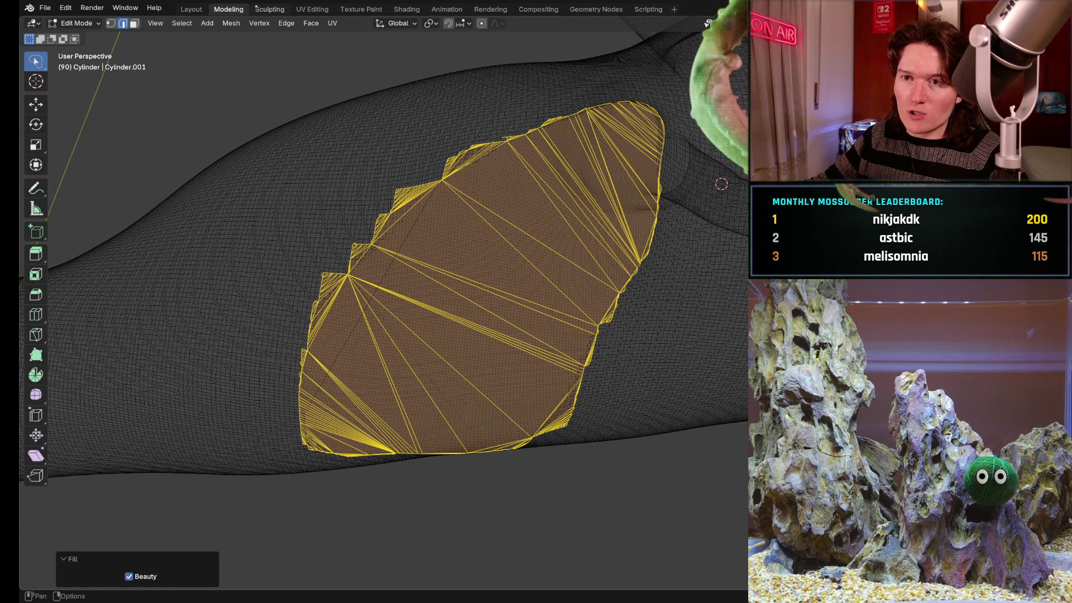
pyautogui.click(267, 8)
pyautogui.moveTo(392, 288)
pyautogui.mouseDown(button='middle')
pyautogui.moveTo(420, 262)
pyautogui.moveTo(400, 278)
pyautogui.mouseUp(button='middle')
pyautogui.moveTo(396, 337); pyautogui.dragTo(413, 326, button='middle')
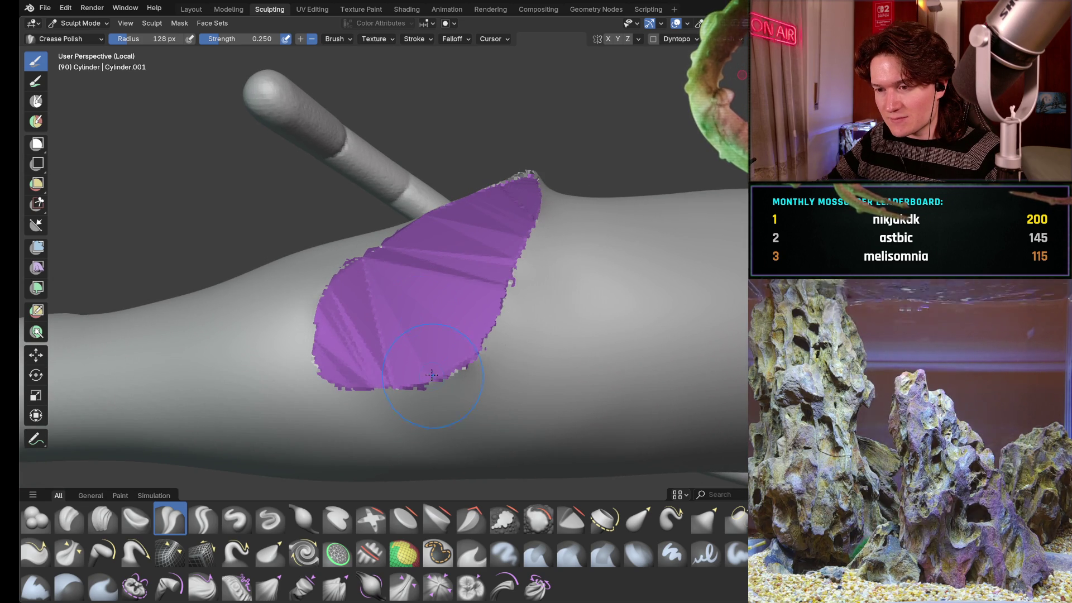
# - Zoom onto the patch and, after trying Mask and Box Face Set, activate Face Set Paint
pyautogui.moveTo(433, 358); pyautogui.dragTo(447, 361, button='middle')
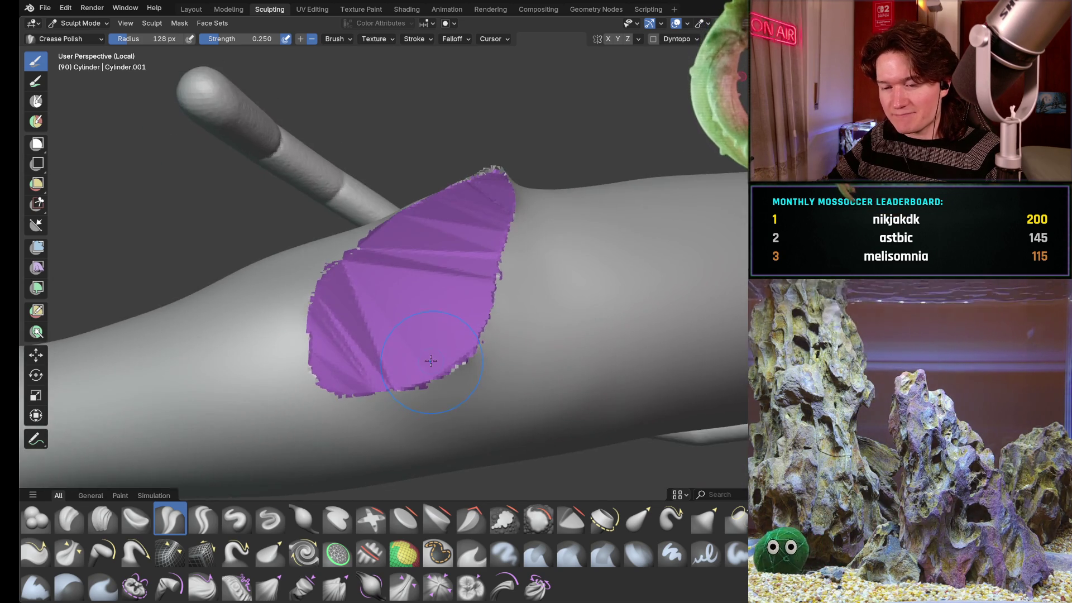
pyautogui.scroll(3, 455, 324)
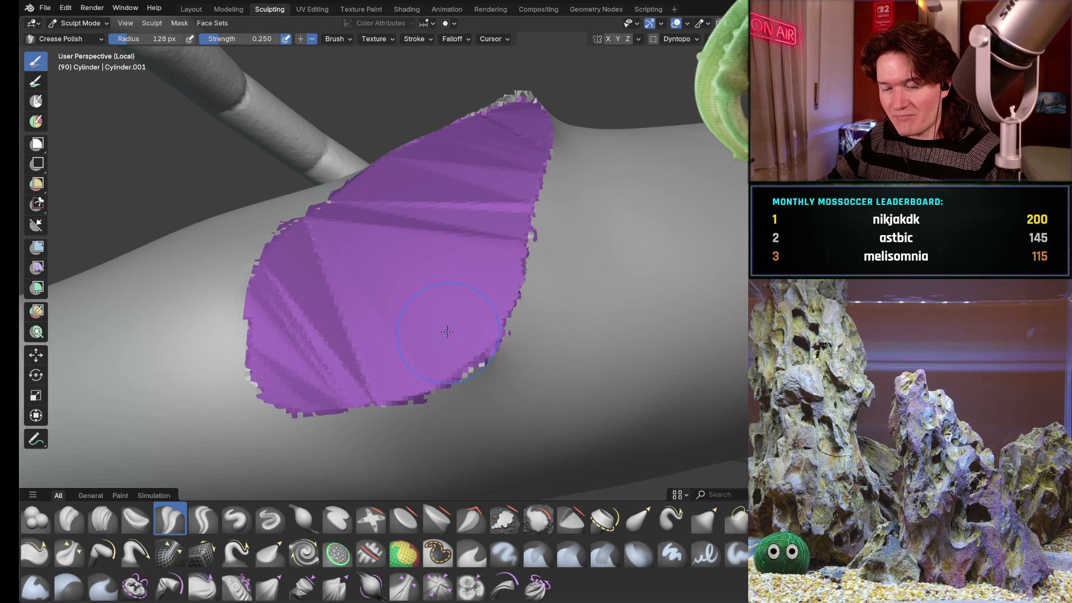
pyautogui.moveTo(400, 376); pyautogui.dragTo(427, 421, button='middle')
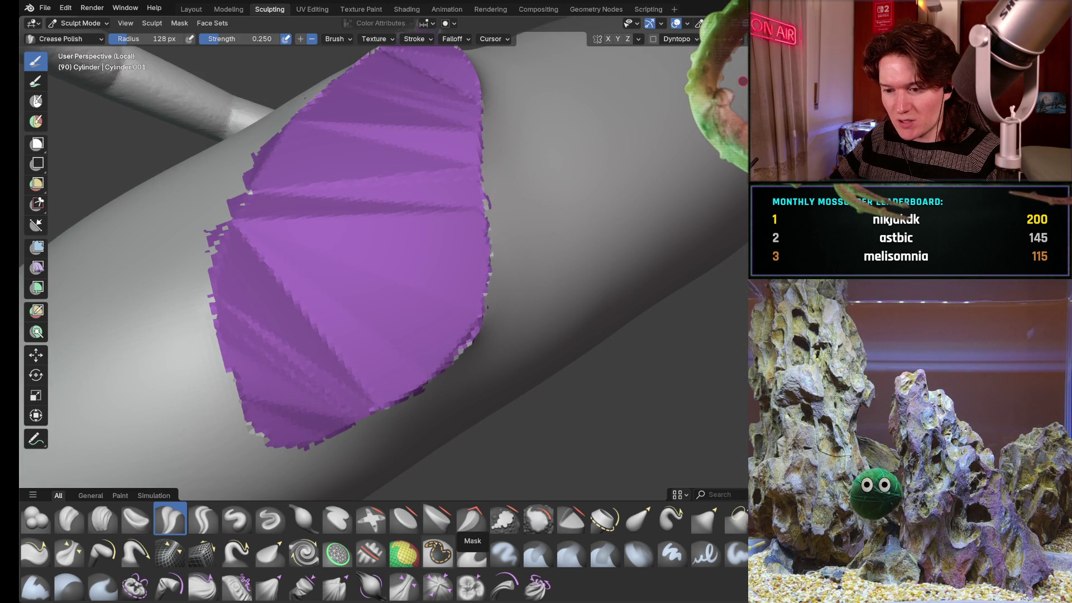
pyautogui.click(404, 546)
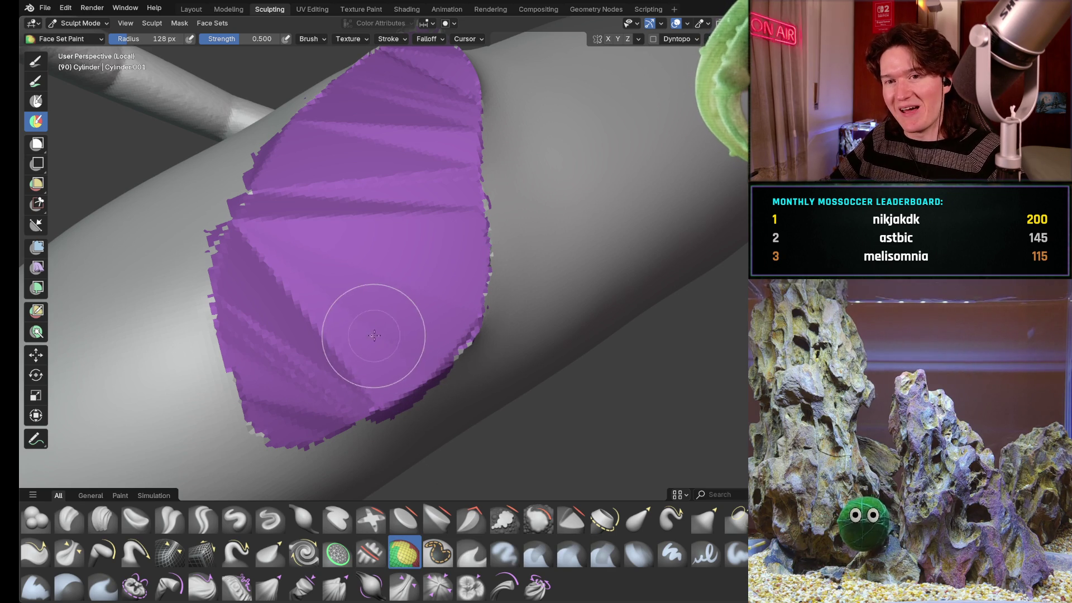
pyautogui.click(438, 552)
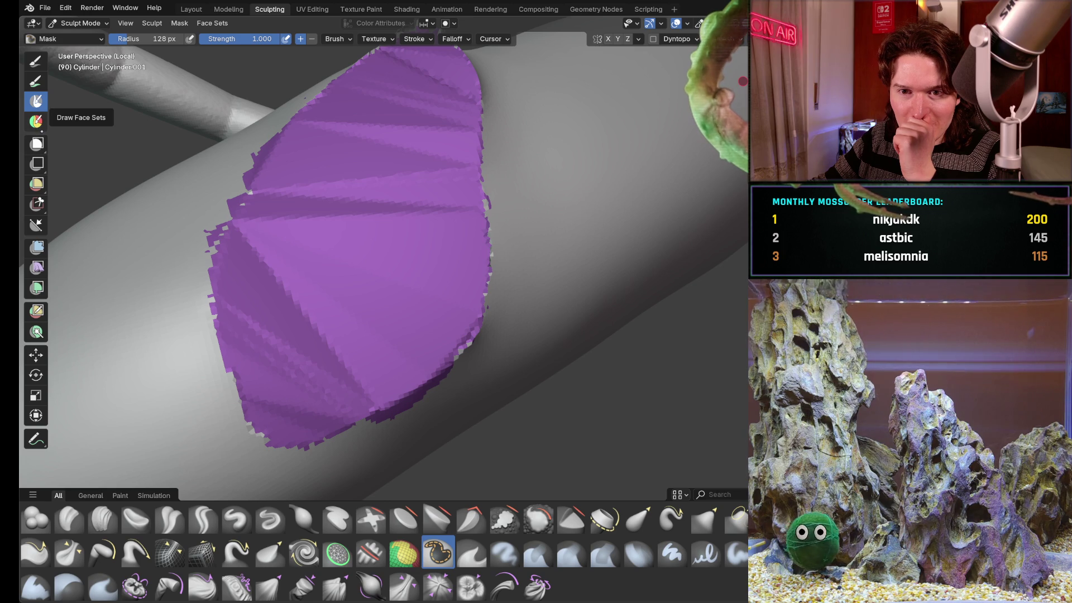
pyautogui.click(36, 121)
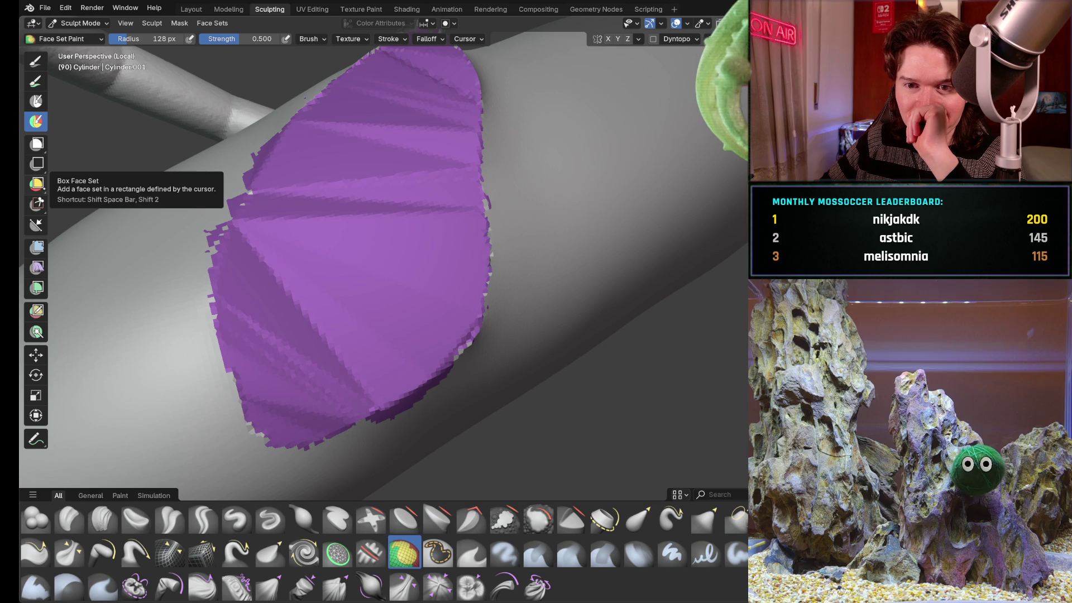
pyautogui.click(37, 184)
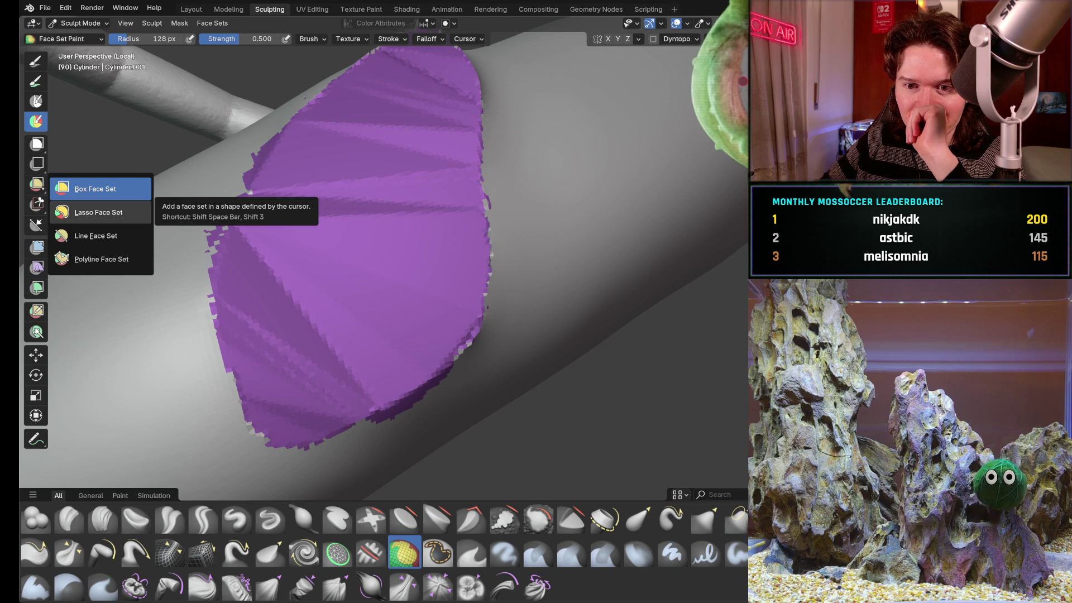
pyautogui.click(73, 39)
pyautogui.click(63, 39)
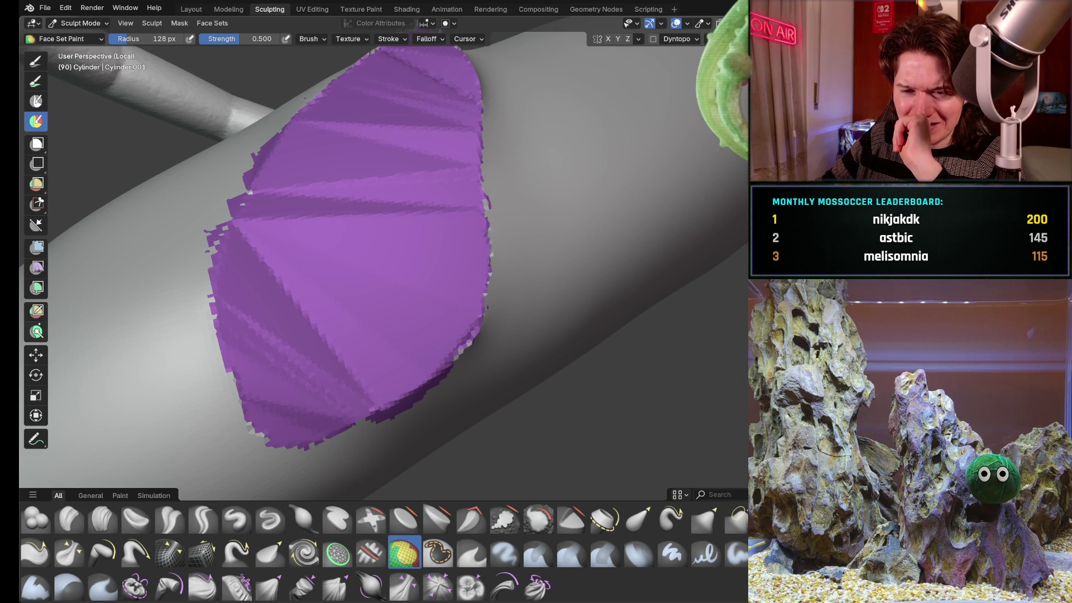
# - Apply Edit Face Set in Shrink Face Set mode to the purple patch, repeating it
pyautogui.click(37, 311)
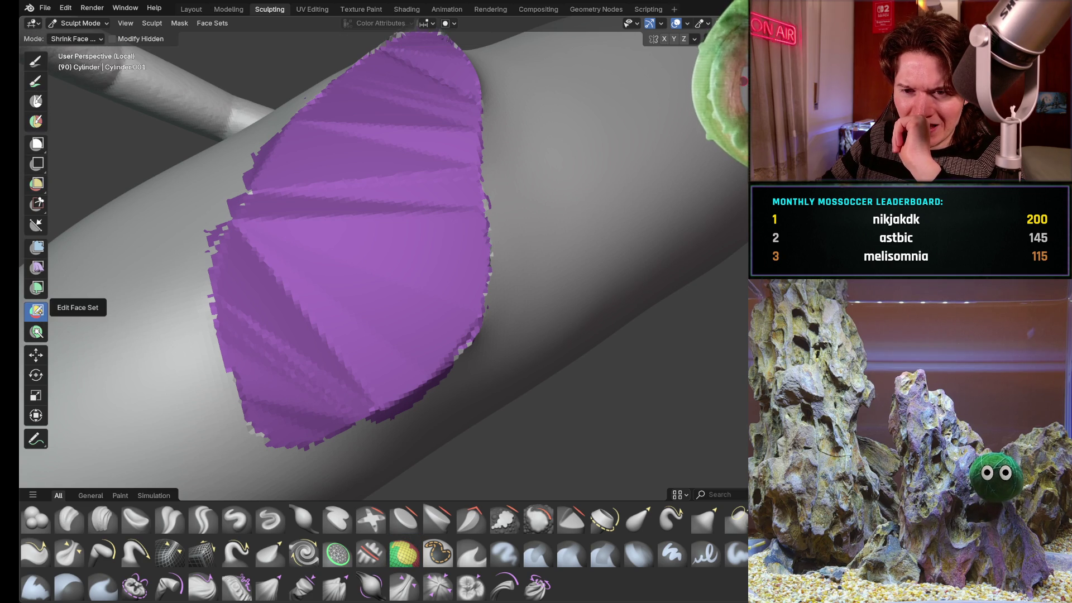
pyautogui.click(194, 272)
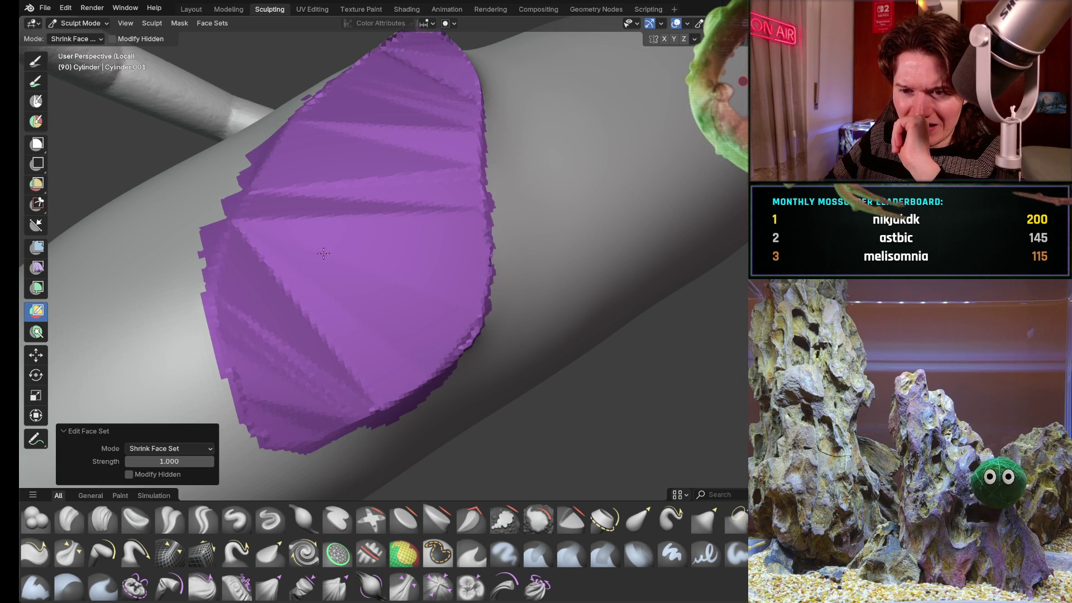
pyautogui.click(168, 449)
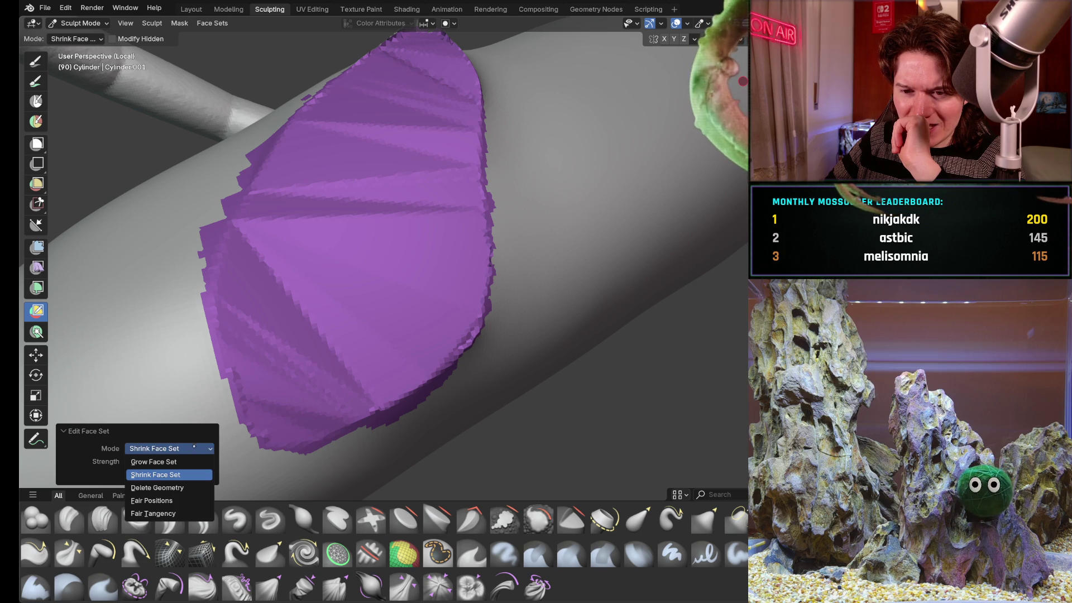
pyautogui.click(167, 475)
pyautogui.hotkey('ctrl', 'alt', 'w')
pyautogui.hotkey('ctrl', 'alt', 'w')
pyautogui.hotkey('ctrl', 'alt', 'w')
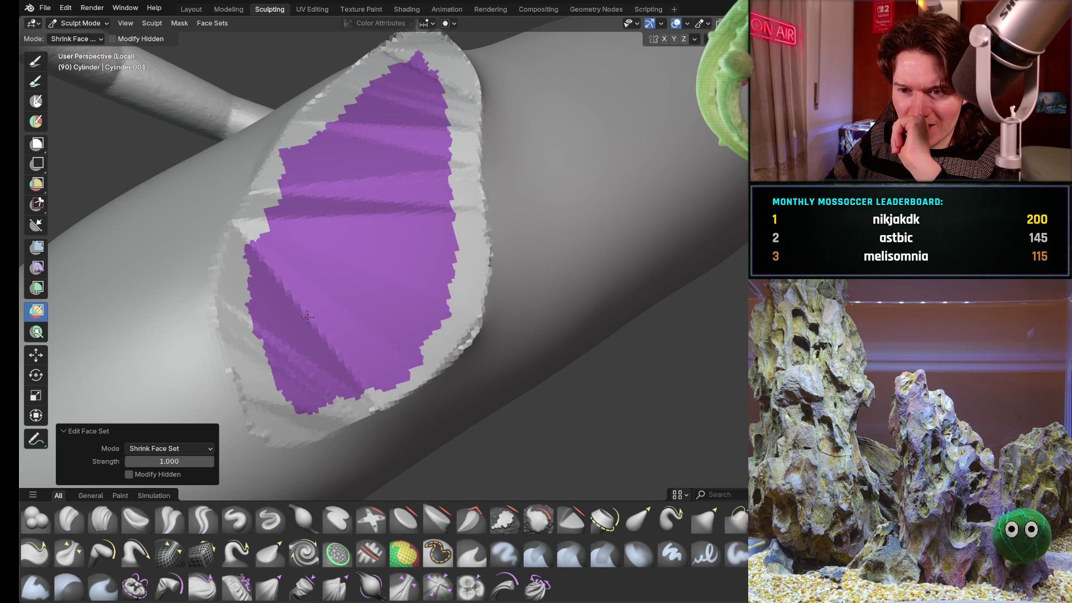
pyautogui.hotkey('ctrl', 'alt', 'w')
pyautogui.hotkey('ctrl', 'alt', 'w')
pyautogui.hotkey('ctrl', 'alt', 'w')
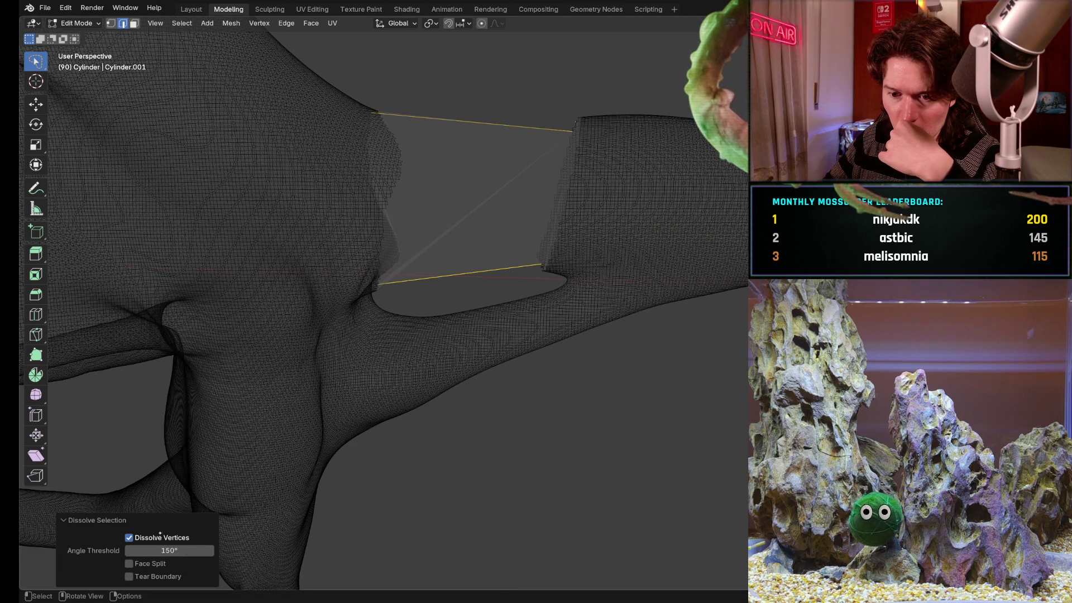
# - Enable Face Split and set the dissolve angle threshold to 10°
pyautogui.click(129, 563)
pyautogui.click(178, 551)
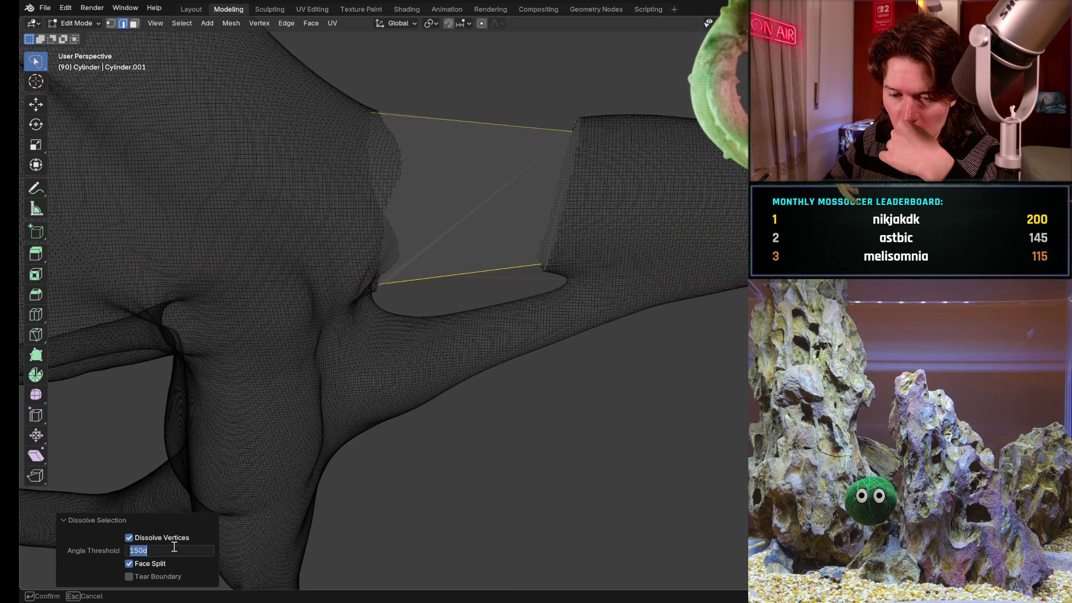
pyautogui.press('BackSpace')
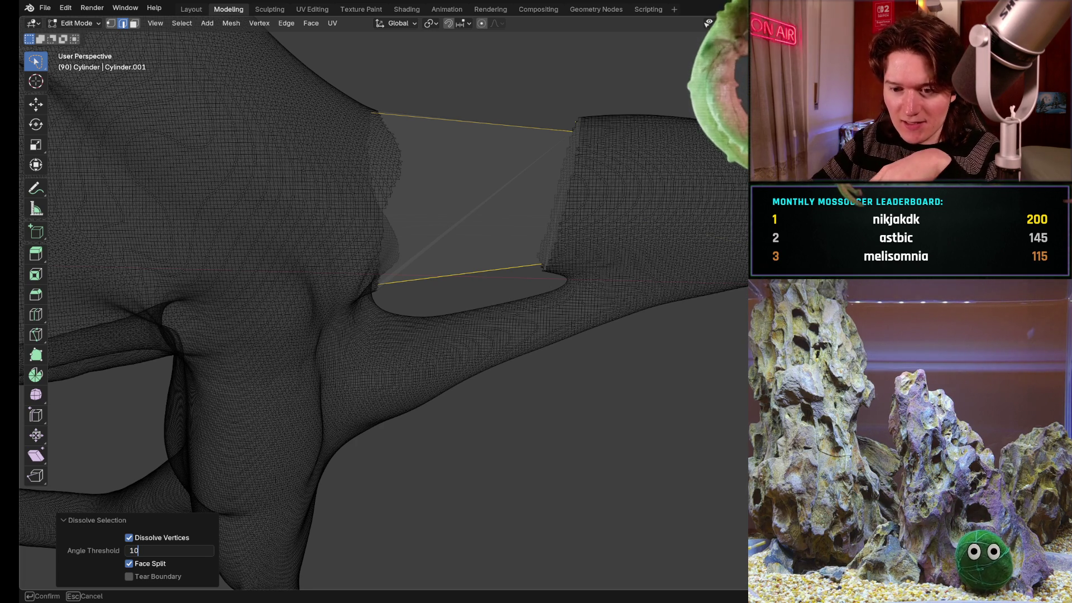
pyautogui.press('Return')
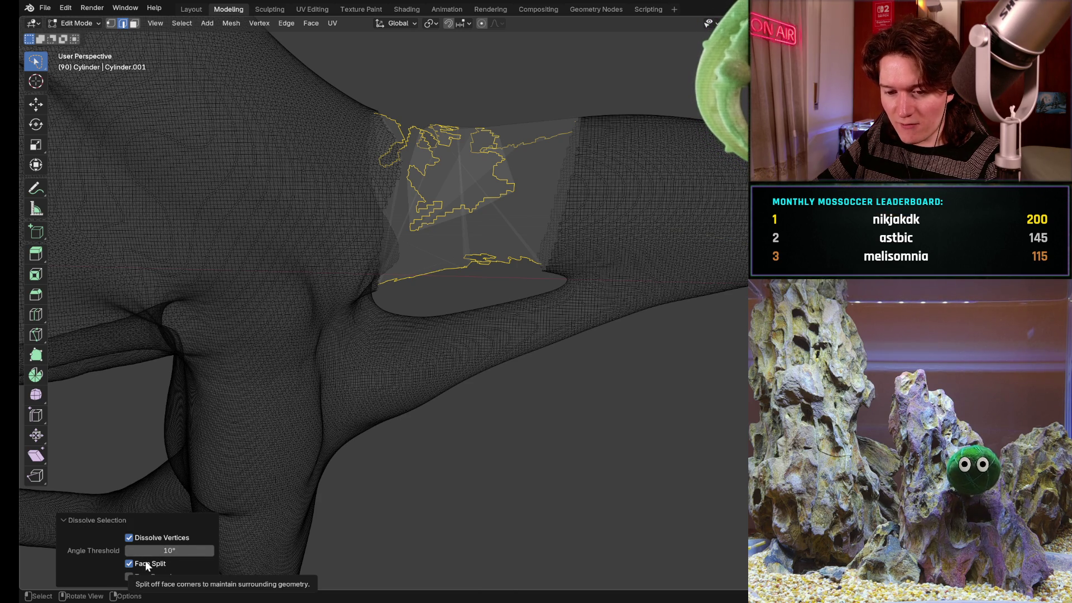
# - Disable Face Split and raise the angle threshold through 90° to a final 180°
pyautogui.click(145, 564)
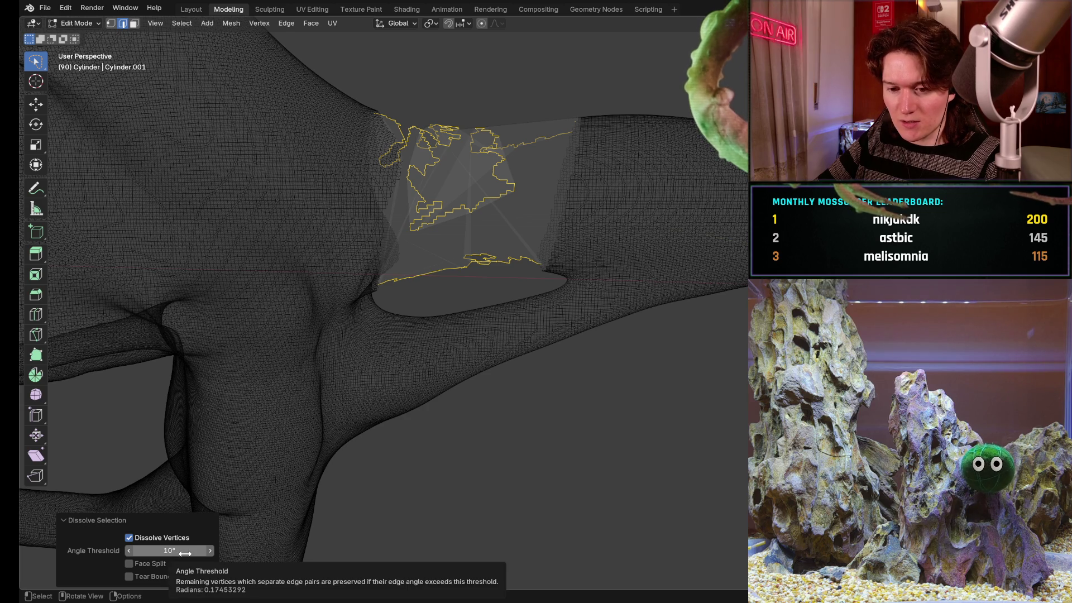
pyautogui.click(185, 554)
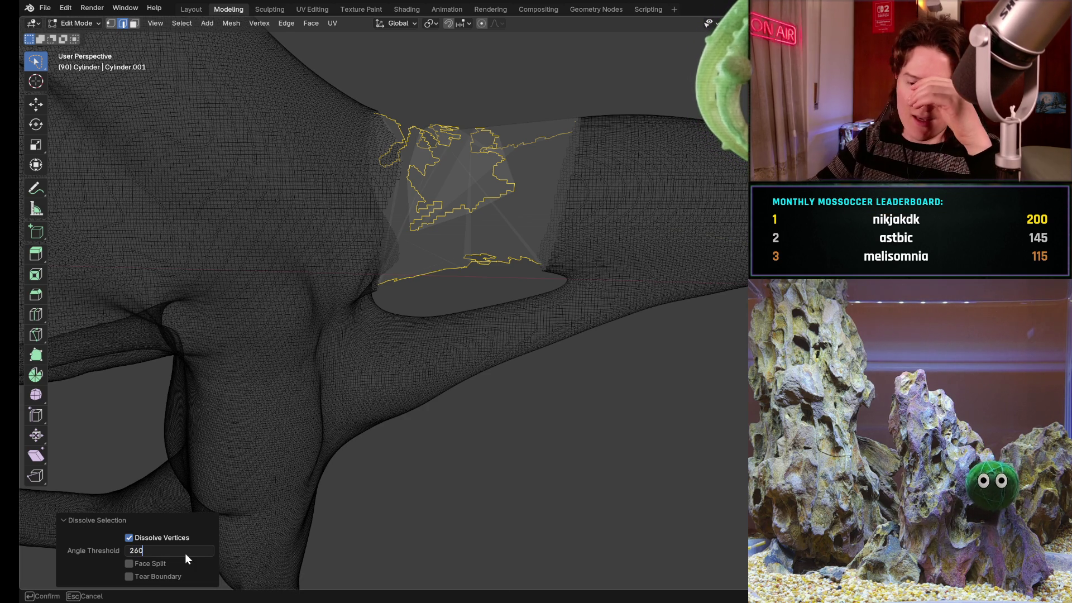
pyautogui.press('Return')
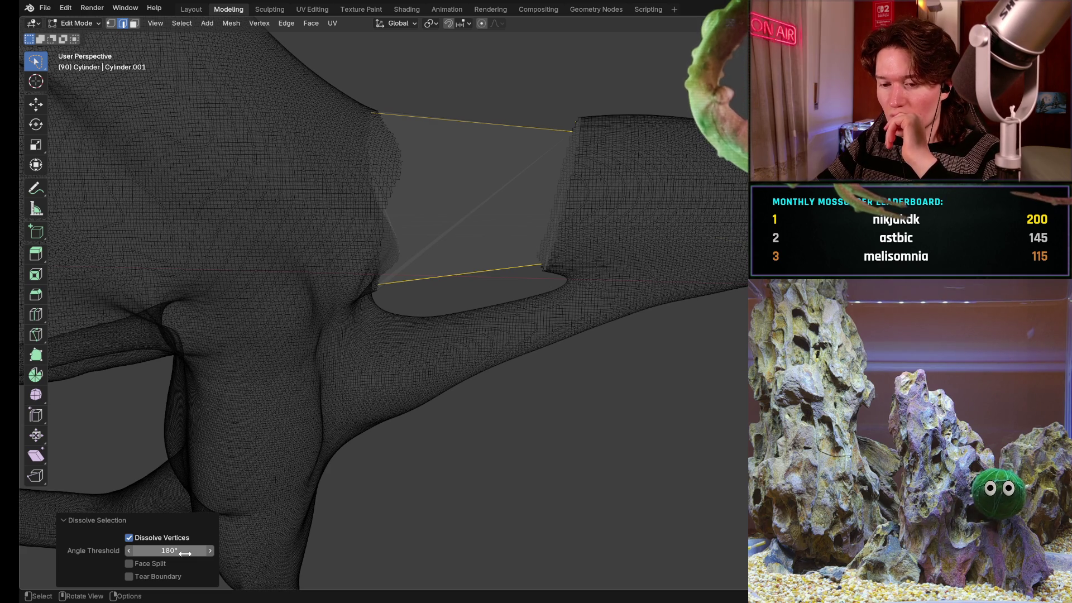
pyautogui.click(182, 552)
pyautogui.write('90')
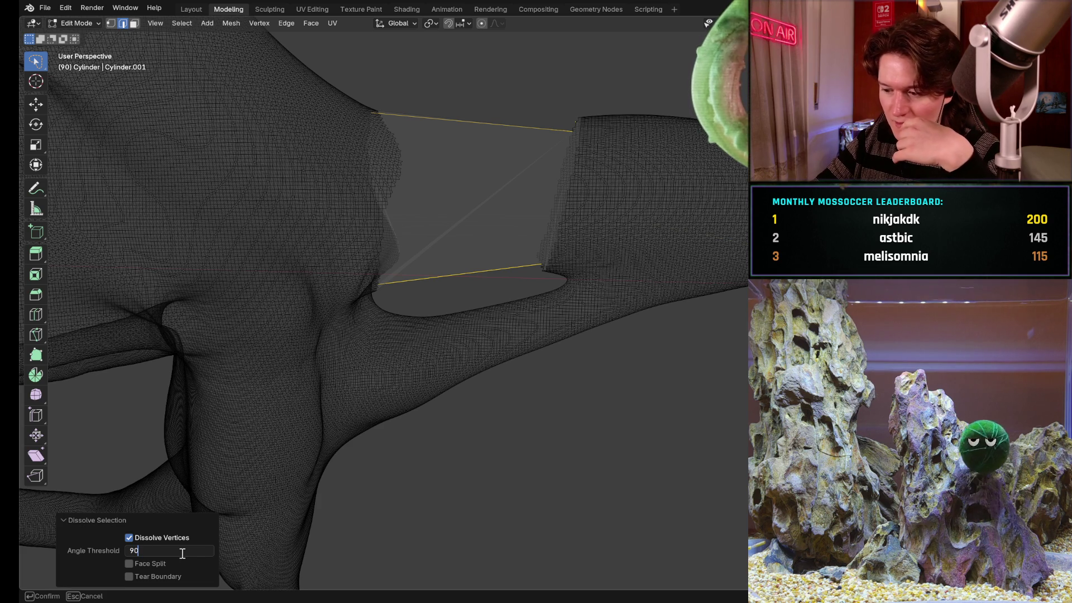
pyautogui.press('Return')
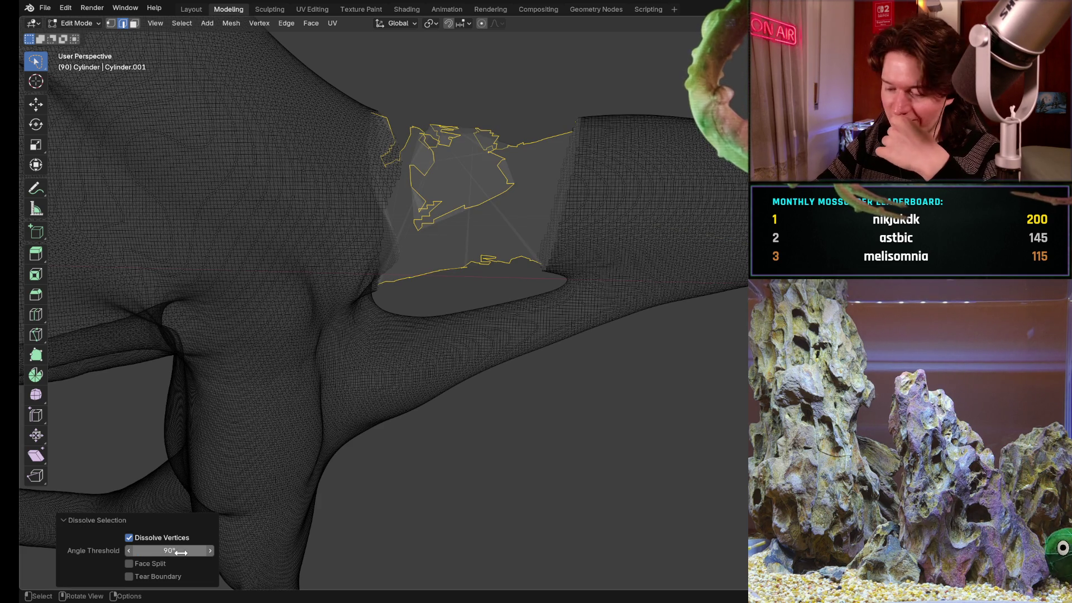
pyautogui.click(180, 552)
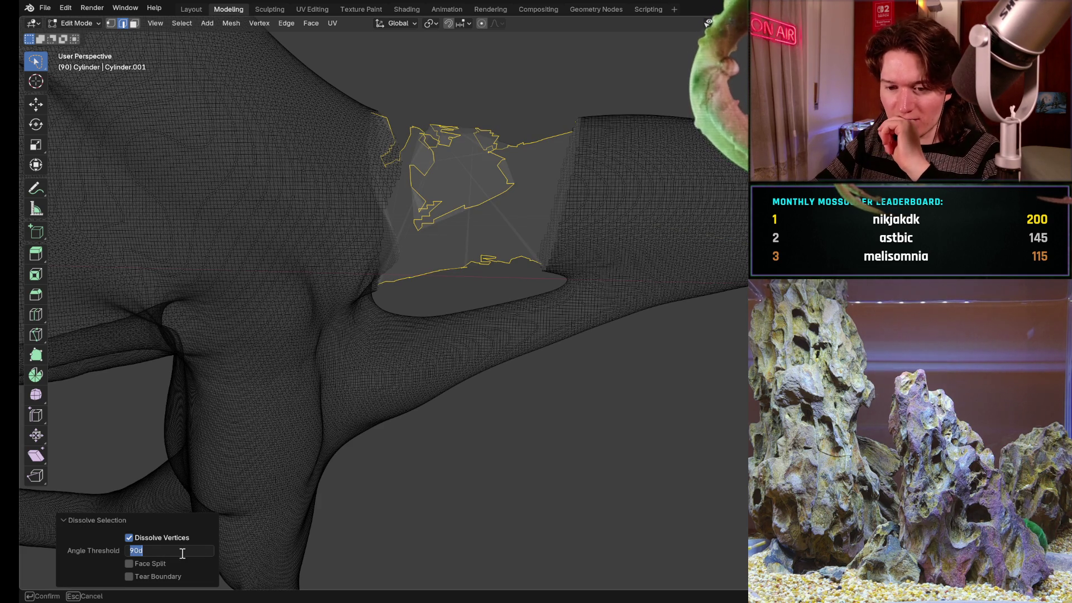
pyautogui.write('180')
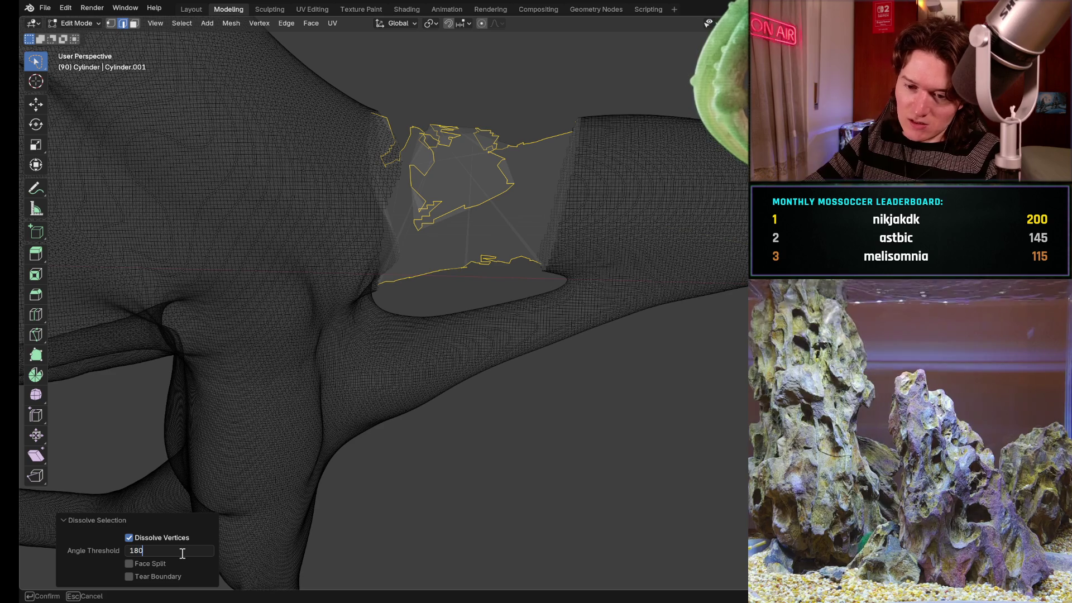
pyautogui.press('Return')
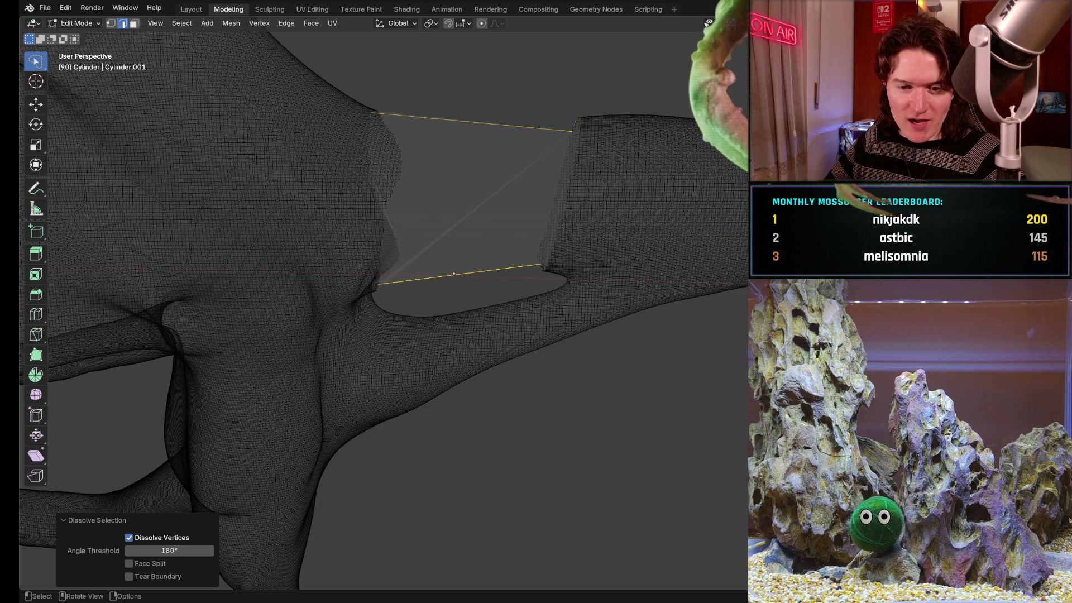
pyautogui.moveTo(468, 255); pyautogui.dragTo(511, 198, button='middle')
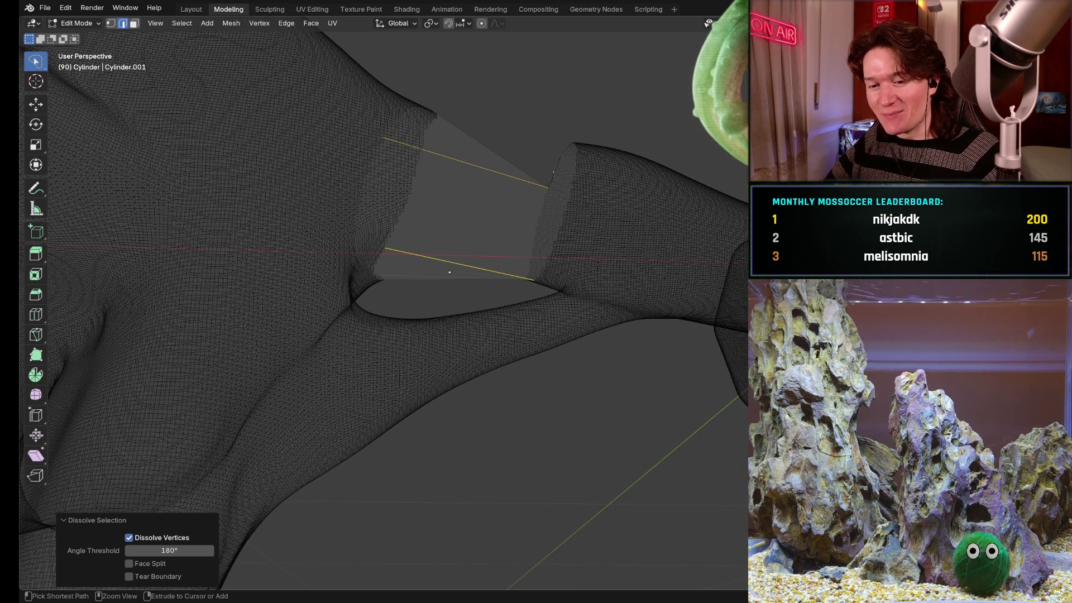
pyautogui.scroll(1, 503, 226)
pyautogui.moveTo(503, 227)
pyautogui.mouseDown(button='middle')
pyautogui.moveTo(519, 218)
pyautogui.moveTo(473, 249)
pyautogui.mouseUp(button='middle')
pyautogui.scroll(2, 533, 173)
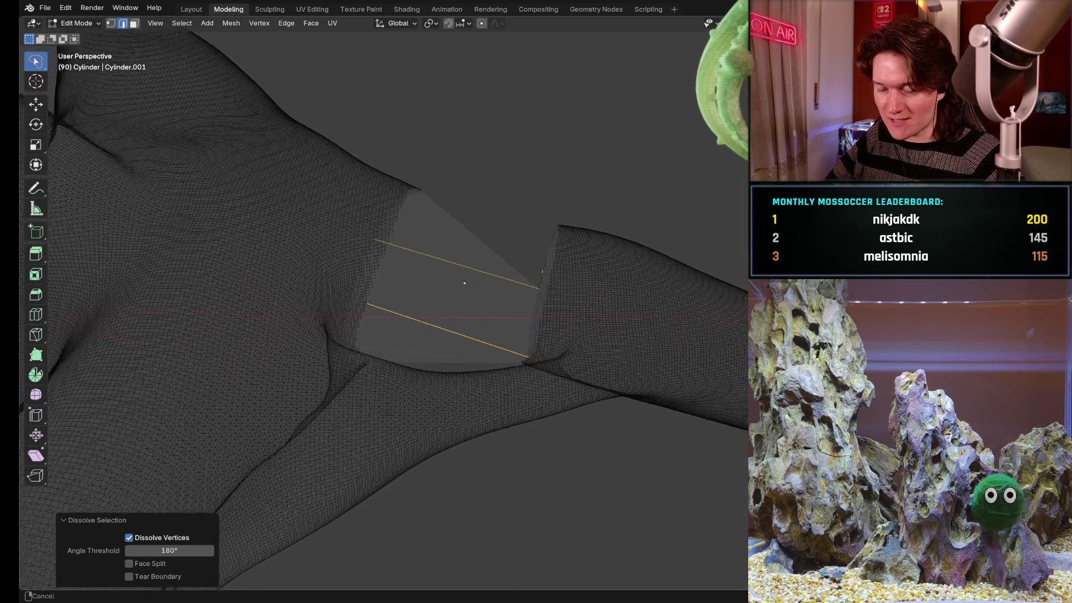
pyautogui.scroll(1, 534, 173)
pyautogui.moveTo(564, 262)
pyautogui.mouseDown(button='middle')
pyautogui.moveTo(448, 321)
pyautogui.moveTo(568, 225)
pyautogui.moveTo(486, 364)
pyautogui.moveTo(425, 302)
pyautogui.moveTo(457, 328)
pyautogui.moveTo(450, 420)
pyautogui.mouseUp(button='middle')
pyautogui.hotkey('ctrl', 'z')
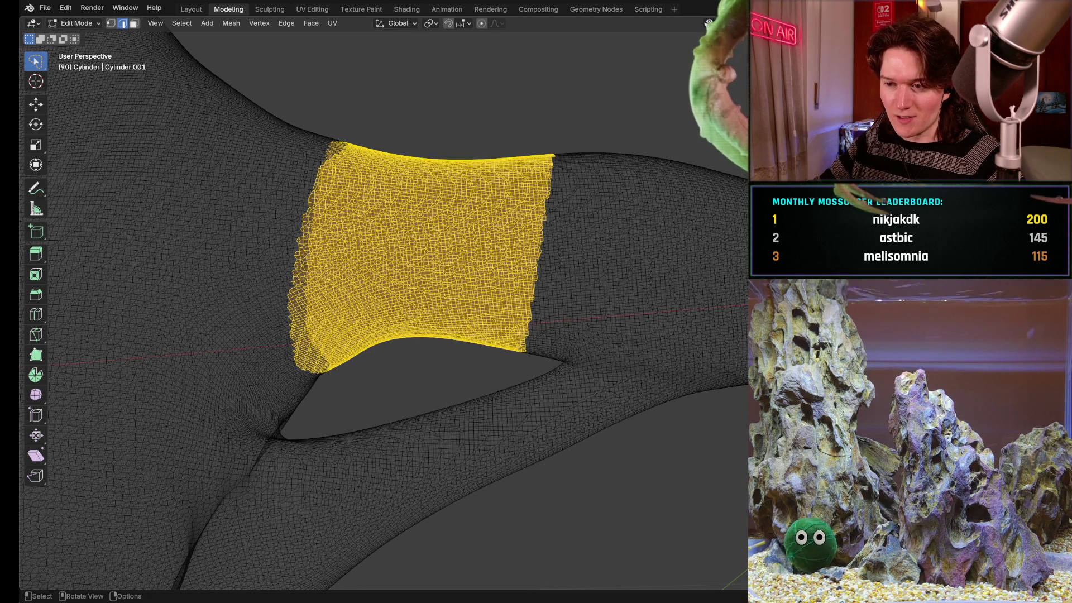
# - Orbit and zoom around the restored dense band bridging the limb shafts
pyautogui.moveTo(391, 335)
pyautogui.mouseDown(button='middle')
pyautogui.moveTo(313, 369)
pyautogui.moveTo(156, 378)
pyautogui.mouseUp(button='middle')
pyautogui.moveTo(436, 311)
pyautogui.mouseDown(button='middle')
pyautogui.moveTo(469, 313)
pyautogui.moveTo(363, 391)
pyautogui.mouseUp(button='middle')
pyautogui.moveTo(460, 304)
pyautogui.mouseDown(button='middle')
pyautogui.moveTo(433, 351)
pyautogui.moveTo(438, 390)
pyautogui.moveTo(424, 313)
pyautogui.moveTo(348, 328)
pyautogui.mouseUp(button='middle')
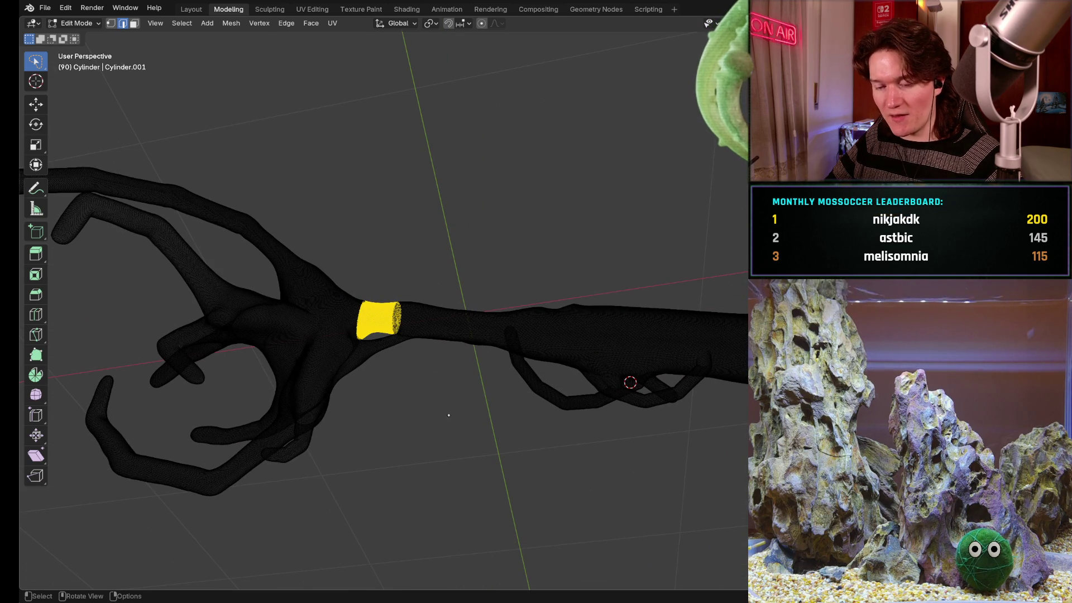
pyautogui.keyDown('shift'); pyautogui.moveTo(358, 330); pyautogui.dragTo(404, 358, button='middle'); pyautogui.keyUp('shift')
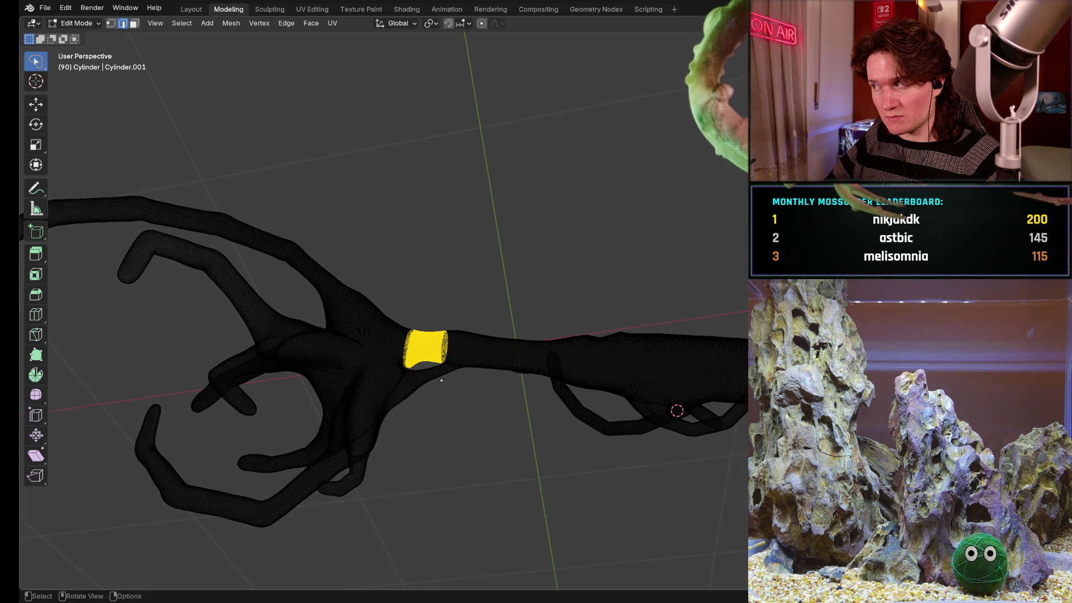
pyautogui.scroll(4, 419, 397)
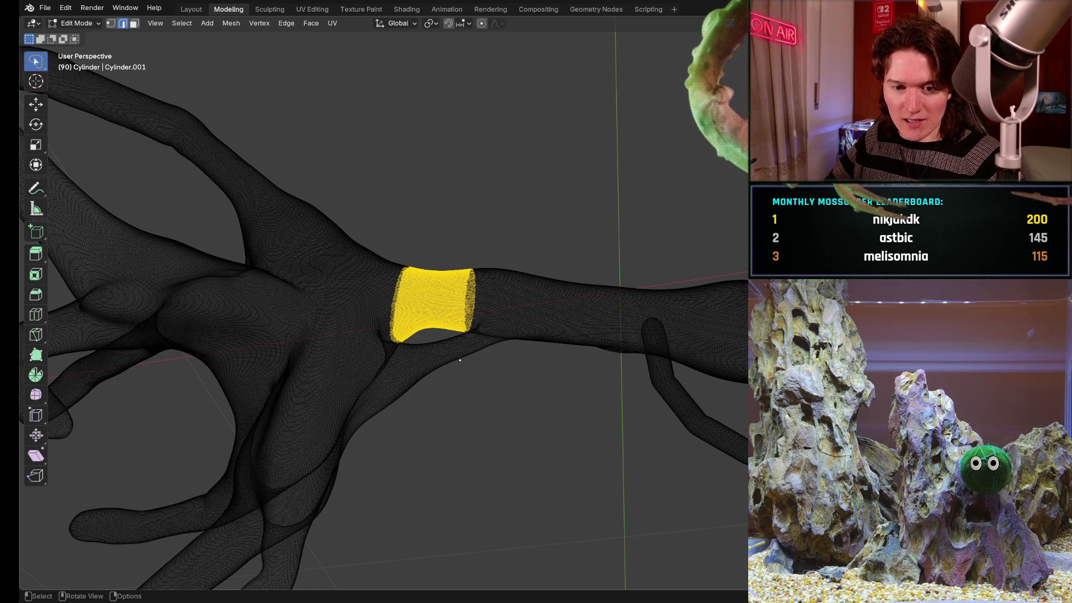
pyautogui.moveTo(457, 351); pyautogui.dragTo(458, 327, button='middle')
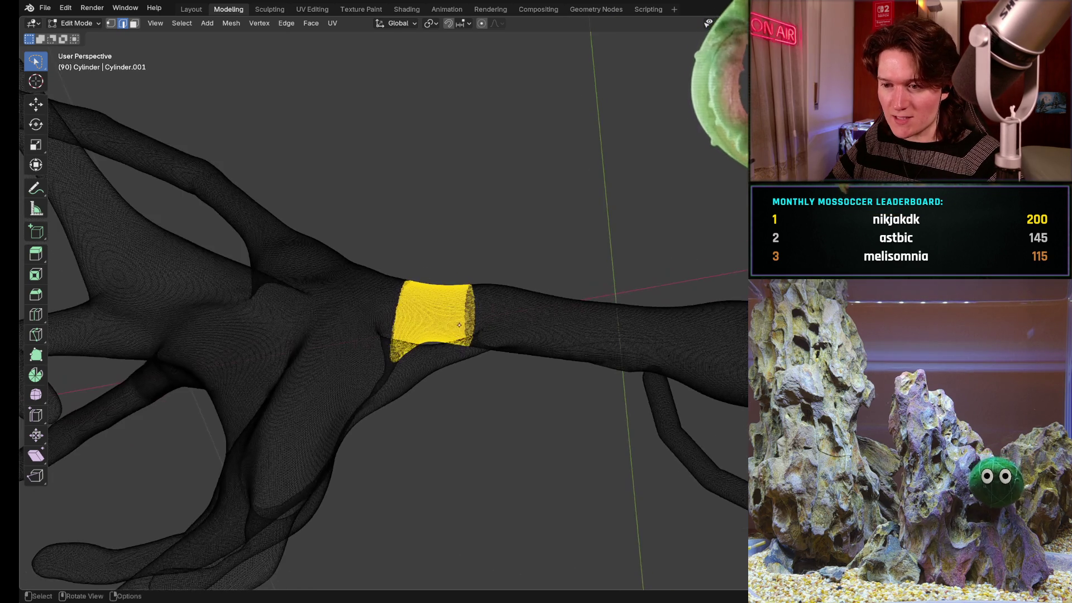
pyautogui.moveTo(439, 376)
pyautogui.mouseDown(button='middle')
pyautogui.moveTo(434, 335)
pyautogui.moveTo(471, 239)
pyautogui.moveTo(463, 306)
pyautogui.mouseUp(button='middle')
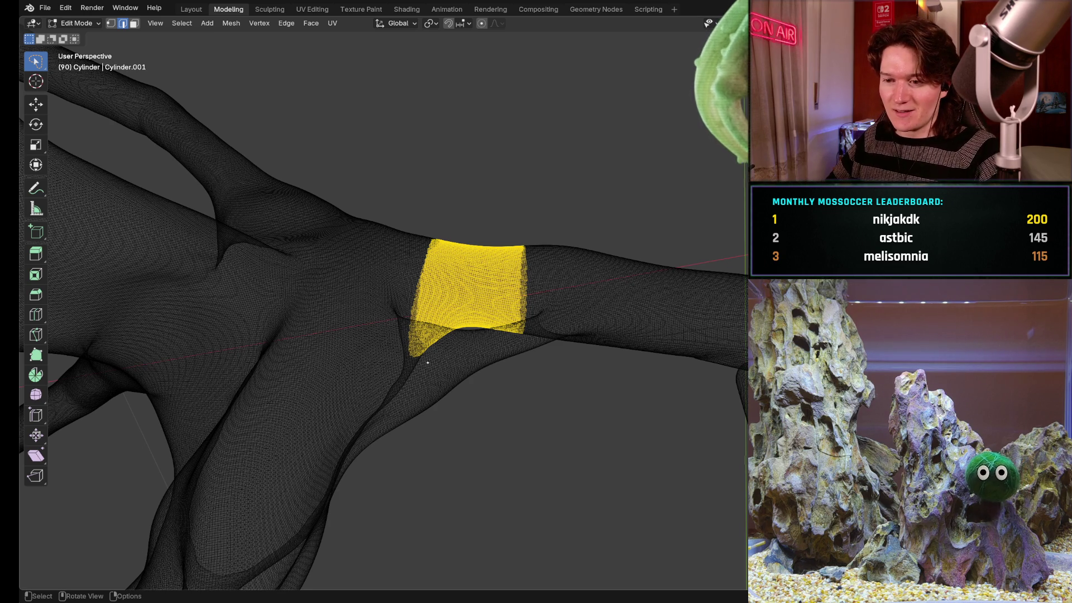
pyautogui.moveTo(427, 363); pyautogui.dragTo(451, 334, button='middle')
pyautogui.moveTo(469, 276)
pyautogui.mouseDown(button='middle')
pyautogui.moveTo(451, 326)
pyautogui.moveTo(470, 393)
pyautogui.moveTo(474, 348)
pyautogui.mouseUp(button='middle')
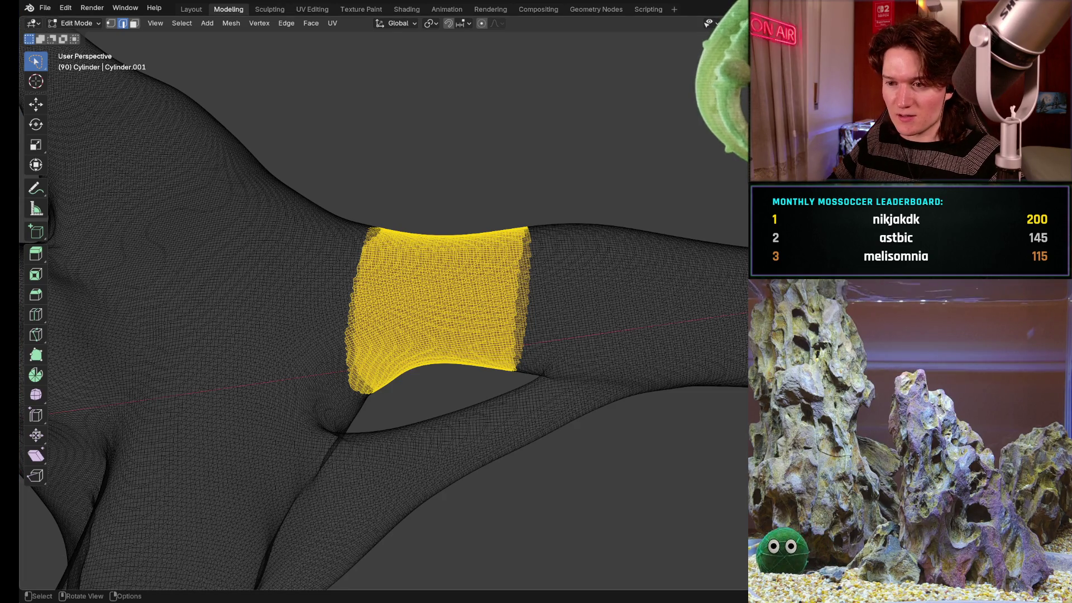
# - Zoom out to the whole arm and lasso empty space to deselect the band's faces
pyautogui.moveTo(436, 307); pyautogui.dragTo(513, 279, button='middle')
pyautogui.scroll(2, 455, 299)
pyautogui.scroll(-2, 492, 285)
pyautogui.scroll(-3, 488, 404)
pyautogui.moveTo(481, 391)
pyautogui.mouseDown(button='middle')
pyautogui.moveTo(488, 404)
pyautogui.moveTo(515, 325)
pyautogui.moveTo(511, 375)
pyautogui.moveTo(526, 310)
pyautogui.mouseUp(button='middle')
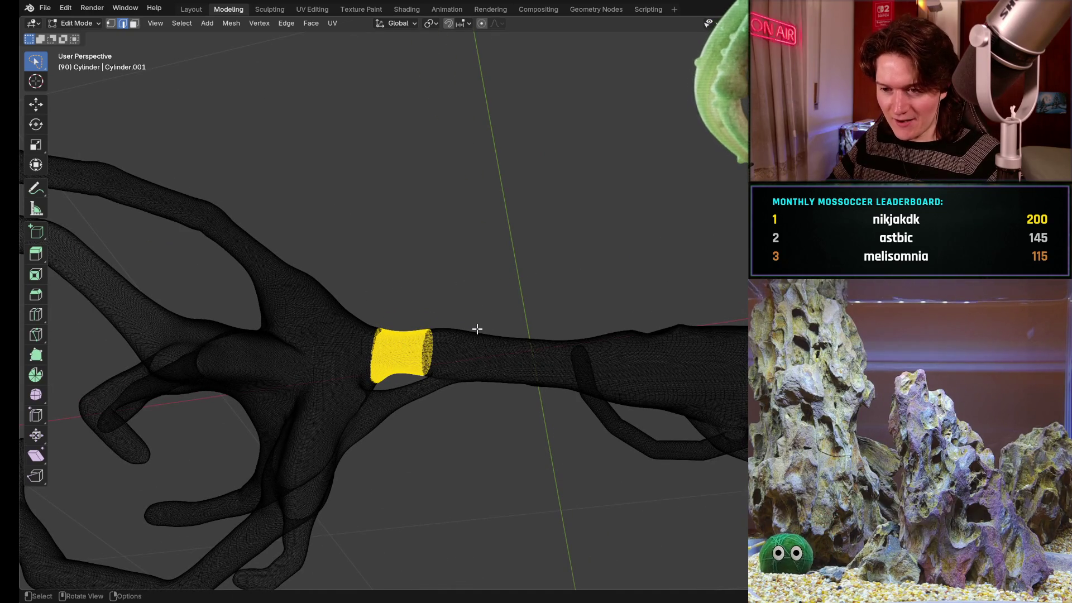
pyautogui.keyDown('ctrl'); pyautogui.moveTo(503, 249); pyautogui.dragTo(507, 265, button='right'); pyautogui.keyUp('ctrl')
pyautogui.moveTo(495, 372)
pyautogui.mouseDown(button='middle')
pyautogui.moveTo(491, 333)
pyautogui.moveTo(476, 357)
pyautogui.moveTo(639, 323)
pyautogui.moveTo(586, 328)
pyautogui.moveTo(591, 316)
pyautogui.moveTo(581, 407)
pyautogui.moveTo(560, 321)
pyautogui.moveTo(599, 229)
pyautogui.moveTo(544, 442)
pyautogui.moveTo(577, 445)
pyautogui.mouseUp(button='middle')
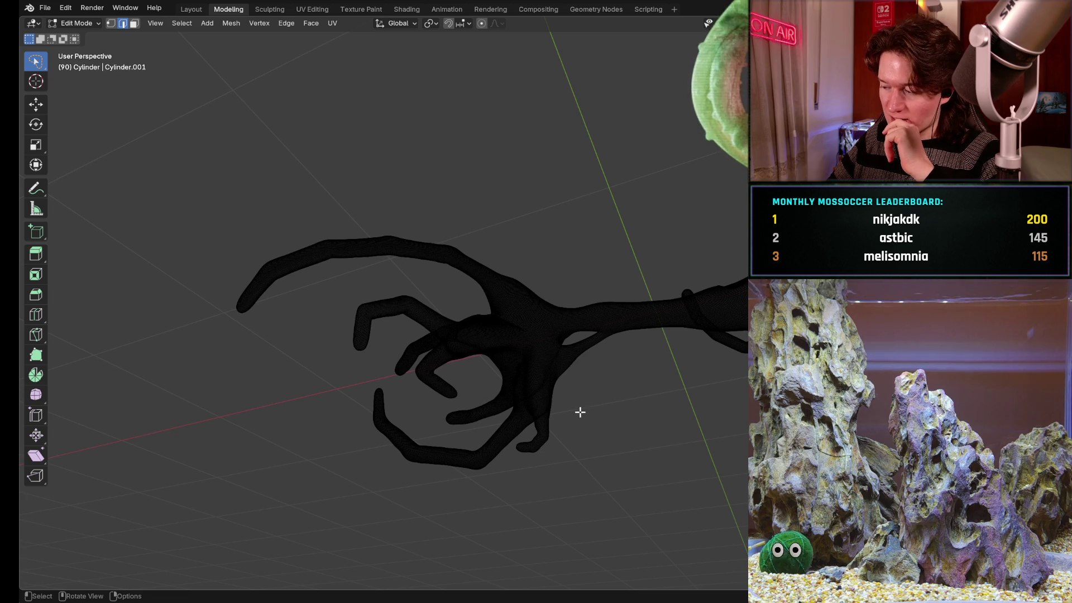
# - Inspect the branches and hole from several angles, then enter the Sculpting workspace on the limb
pyautogui.moveTo(570, 392)
pyautogui.mouseDown(button='middle')
pyautogui.moveTo(584, 337)
pyautogui.moveTo(608, 311)
pyautogui.mouseUp(button='middle')
pyautogui.moveTo(603, 362)
pyautogui.keyDown('ctrl'); pyautogui.mouseDown(button='middle')
pyautogui.moveTo(655, 265)
pyautogui.moveTo(601, 343)
pyautogui.moveTo(701, 218)
pyautogui.moveTo(565, 328)
pyautogui.moveTo(558, 403)
pyautogui.moveTo(564, 352)
pyautogui.mouseUp(button='middle'); pyautogui.keyUp('ctrl')
pyautogui.moveTo(538, 433); pyautogui.dragTo(501, 326, button='middle')
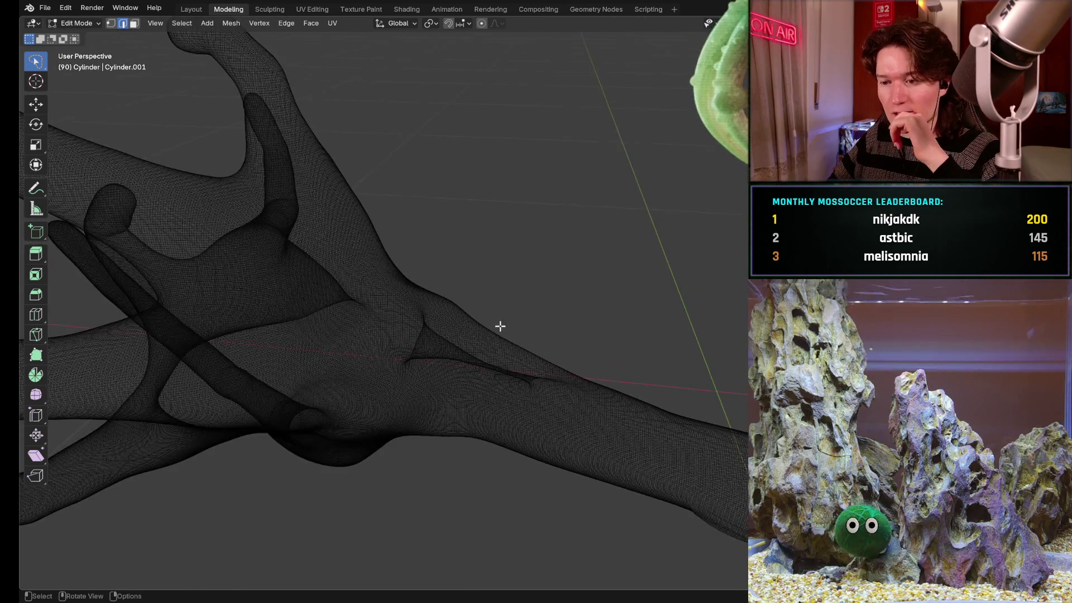
pyautogui.moveTo(509, 397); pyautogui.dragTo(496, 327, button='middle')
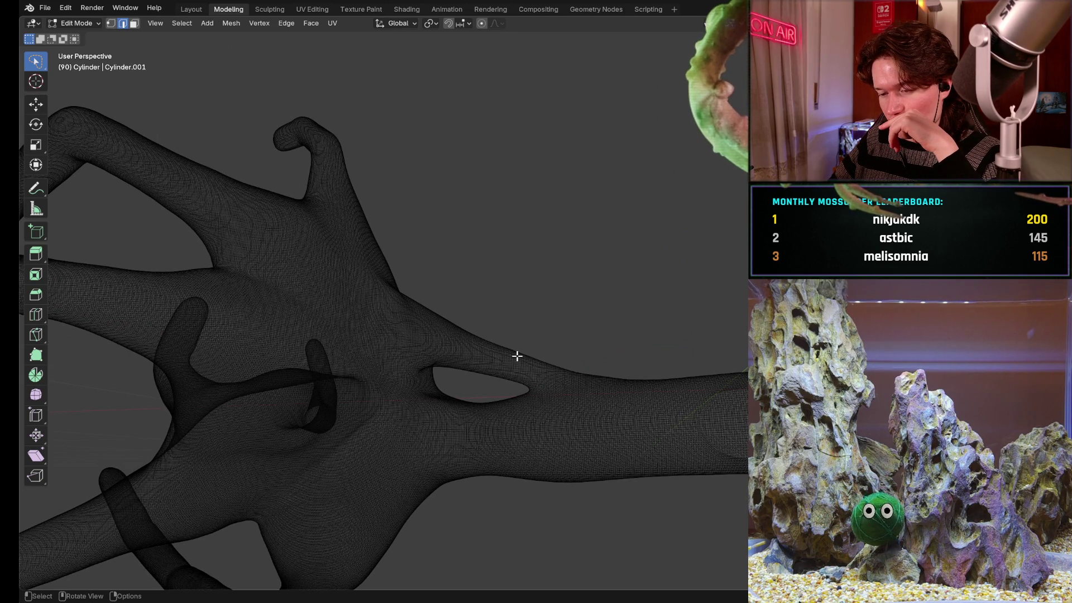
pyautogui.moveTo(509, 371)
pyautogui.mouseDown(button='middle')
pyautogui.moveTo(560, 383)
pyautogui.moveTo(553, 343)
pyautogui.moveTo(527, 325)
pyautogui.moveTo(522, 334)
pyautogui.mouseUp(button='middle')
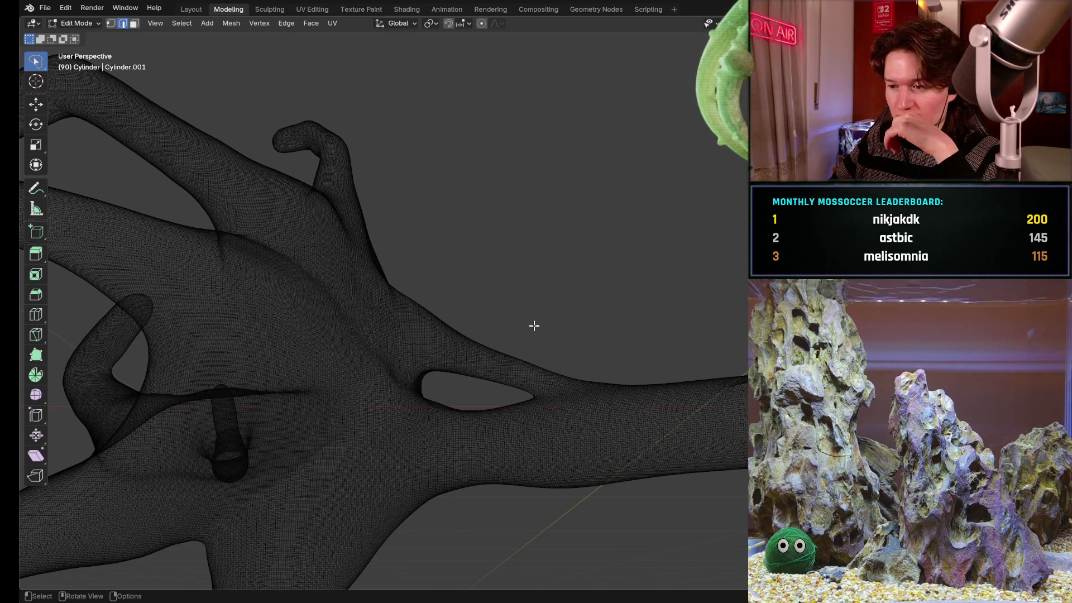
pyautogui.moveTo(549, 302)
pyautogui.keyDown('ctrl'); pyautogui.mouseDown(button='middle')
pyautogui.moveTo(464, 418)
pyautogui.moveTo(517, 354)
pyautogui.moveTo(462, 472)
pyautogui.moveTo(580, 380)
pyautogui.moveTo(565, 464)
pyautogui.moveTo(543, 339)
pyautogui.mouseUp(button='middle'); pyautogui.keyUp('ctrl')
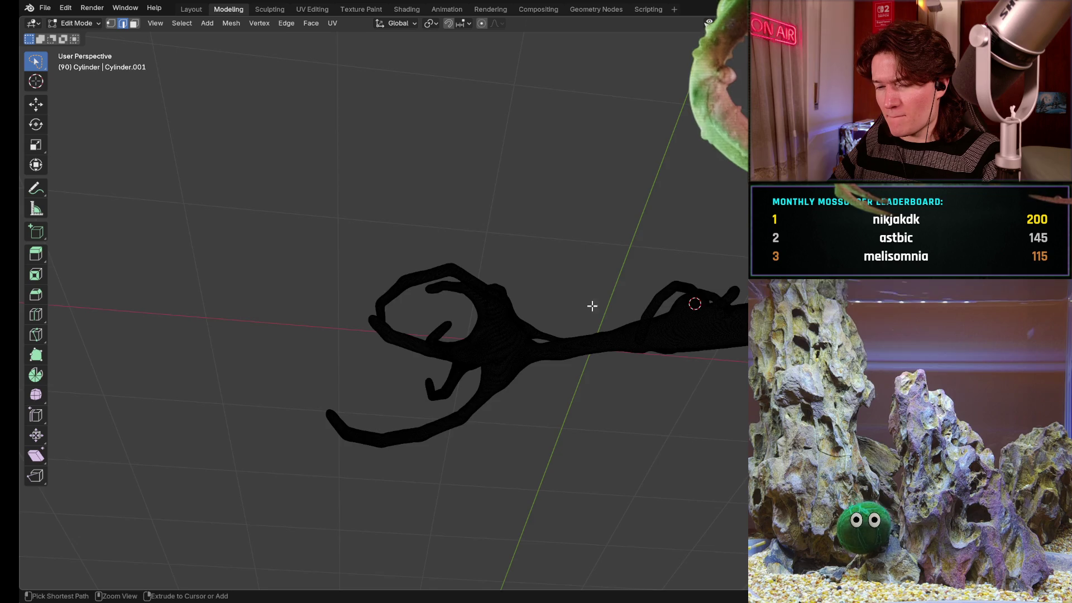
pyautogui.keyDown('ctrl'); pyautogui.moveTo(595, 303); pyautogui.dragTo(416, 404, button='middle'); pyautogui.keyUp('ctrl')
pyautogui.moveTo(628, 294)
pyautogui.mouseDown(button='middle')
pyautogui.moveTo(550, 357)
pyautogui.moveTo(596, 366)
pyautogui.moveTo(568, 436)
pyautogui.moveTo(583, 308)
pyautogui.mouseUp(button='middle')
pyautogui.scroll(4, 580, 358)
pyautogui.keyDown('shift'); pyautogui.moveTo(520, 351); pyautogui.dragTo(535, 294, button='middle'); pyautogui.keyUp('shift')
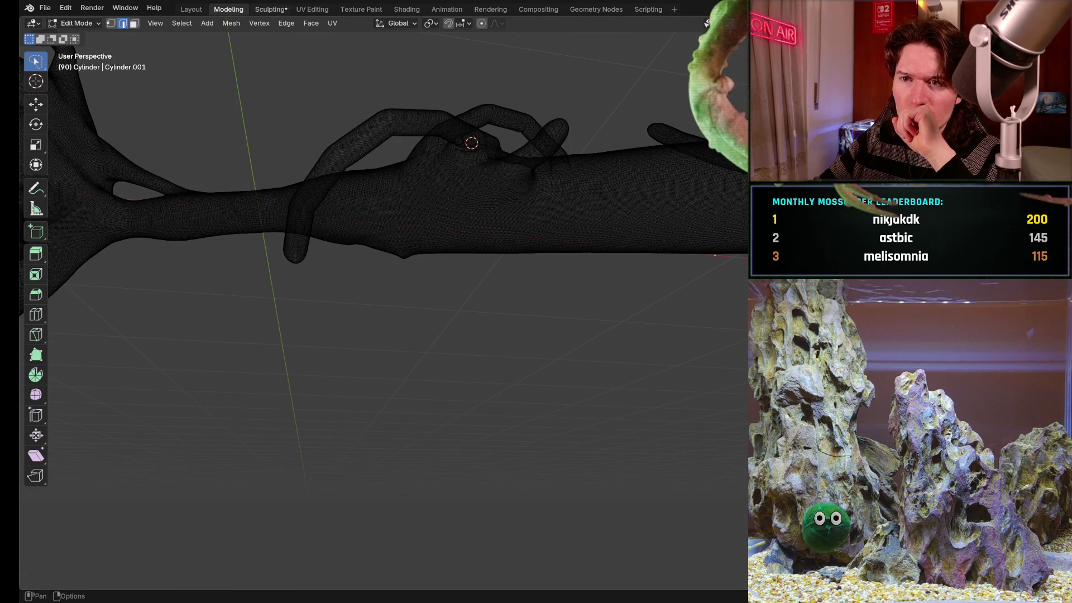
pyautogui.click(270, 9)
pyautogui.moveTo(424, 258); pyautogui.dragTo(645, 327, button='middle')
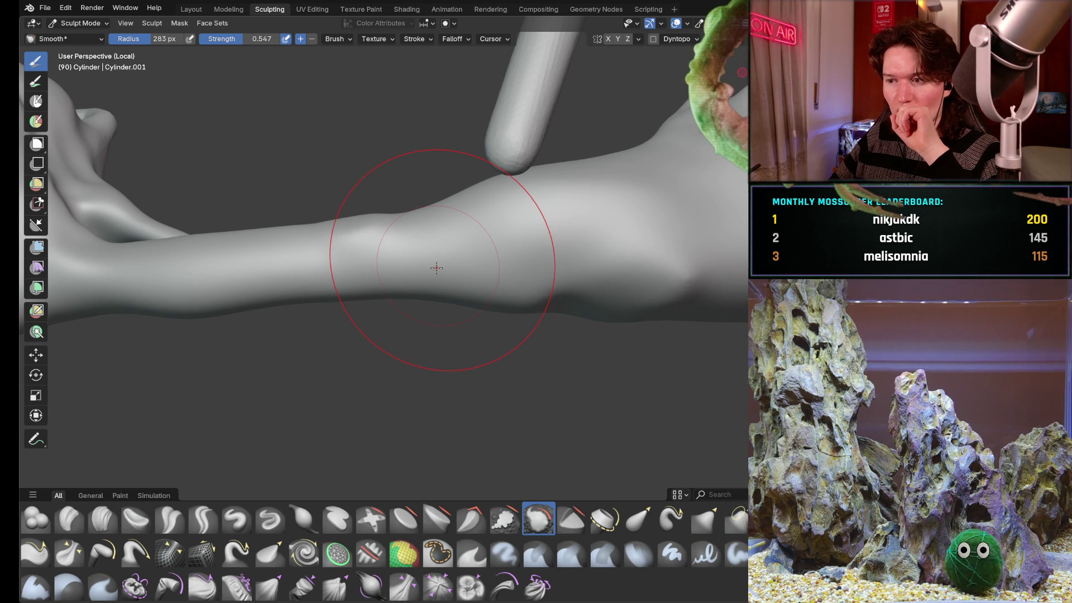
# - Orbit around the tentacle limb until its shaft, rounded end and lower hand are framed diagonally
pyautogui.moveTo(644, 246)
pyautogui.mouseDown(button='middle')
pyautogui.moveTo(587, 257)
pyautogui.moveTo(658, 251)
pyautogui.moveTo(549, 275)
pyautogui.moveTo(461, 278)
pyautogui.mouseUp(button='middle')
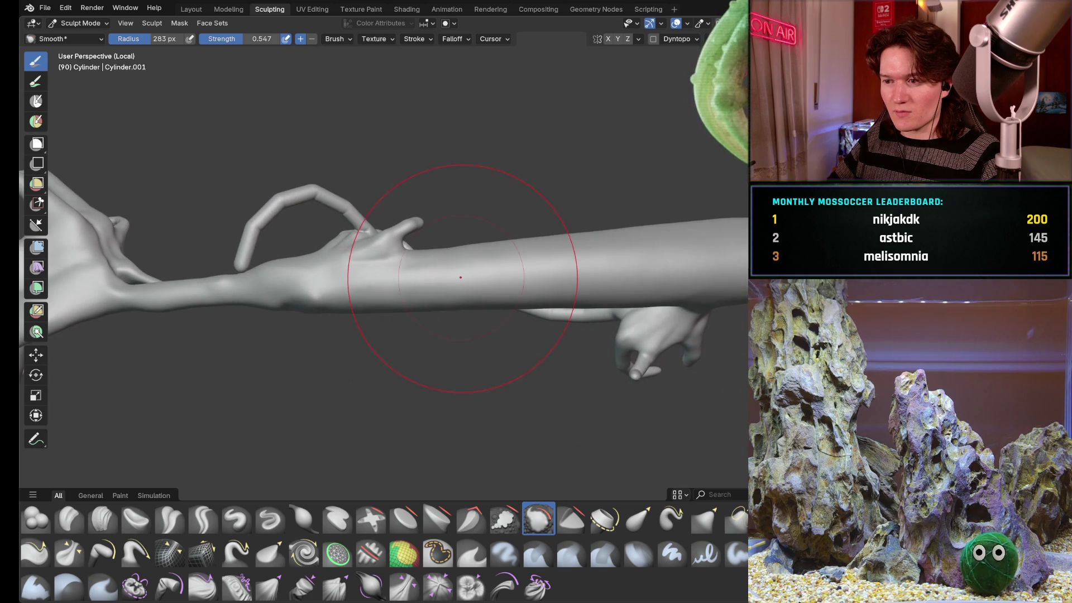
pyautogui.moveTo(608, 283); pyautogui.dragTo(524, 288, button='middle')
pyautogui.moveTo(459, 265)
pyautogui.mouseDown(button='middle')
pyautogui.moveTo(481, 280)
pyautogui.moveTo(507, 330)
pyautogui.moveTo(433, 266)
pyautogui.moveTo(391, 321)
pyautogui.moveTo(492, 201)
pyautogui.mouseUp(button='middle')
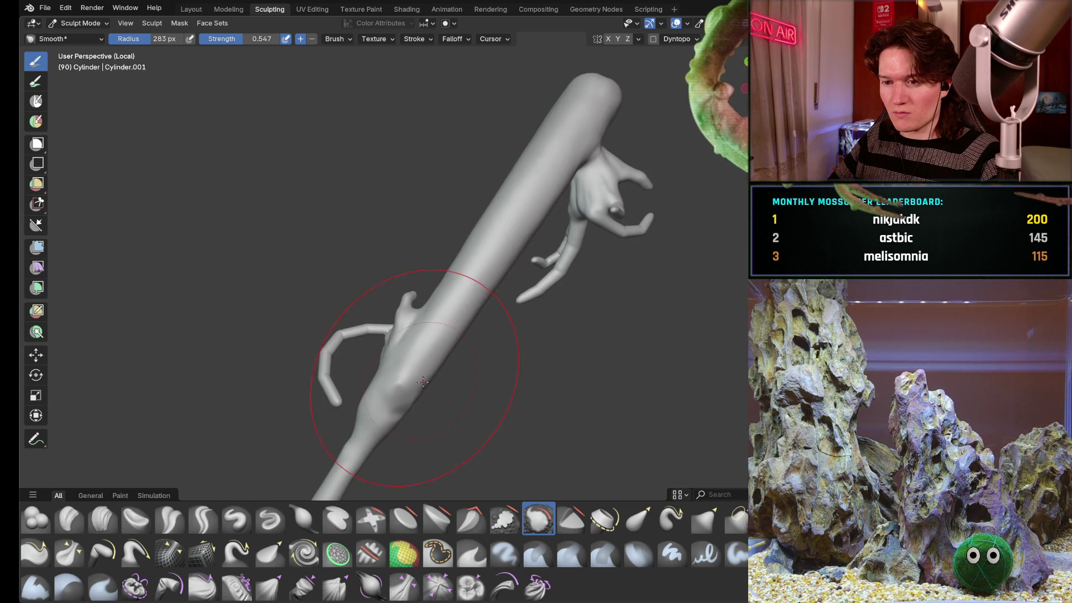
pyautogui.keyDown('shift'); pyautogui.moveTo(436, 375); pyautogui.dragTo(534, 219, button='middle'); pyautogui.keyUp('shift')
pyautogui.moveTo(508, 305); pyautogui.dragTo(660, 210, button='middle')
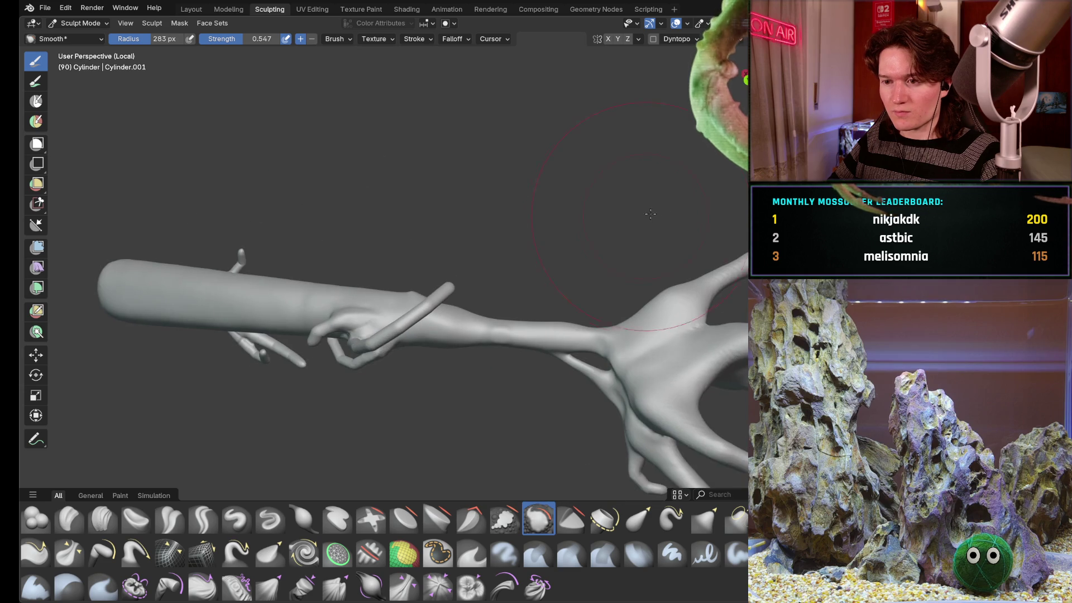
pyautogui.moveTo(506, 328); pyautogui.dragTo(560, 334, button='middle')
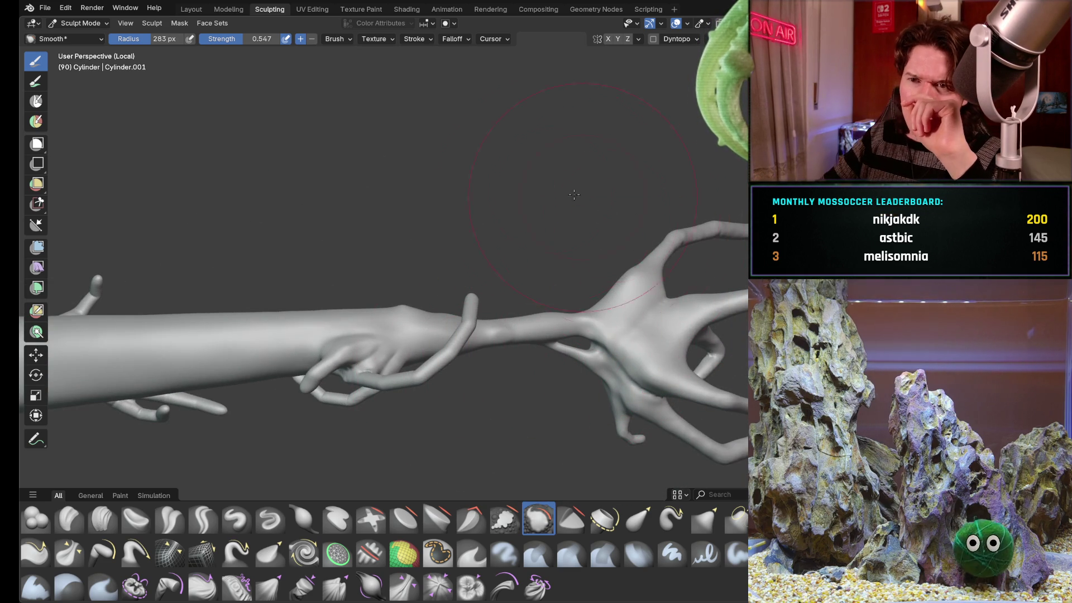
pyautogui.moveTo(466, 312); pyautogui.dragTo(432, 288, button='middle')
pyautogui.moveTo(530, 270)
pyautogui.mouseDown(button='middle')
pyautogui.moveTo(474, 348)
pyautogui.moveTo(433, 237)
pyautogui.moveTo(446, 291)
pyautogui.mouseUp(button='middle')
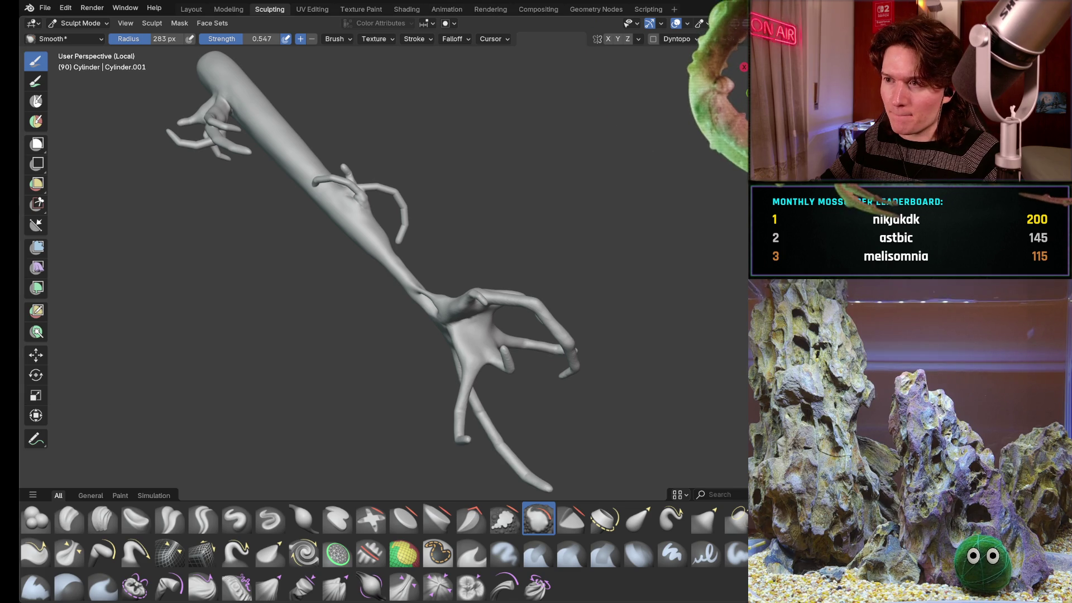
# - Toggle viewport shading, orbit over the whole sculpt, and shrink the brush asset shelf to one row
pyautogui.press('z')
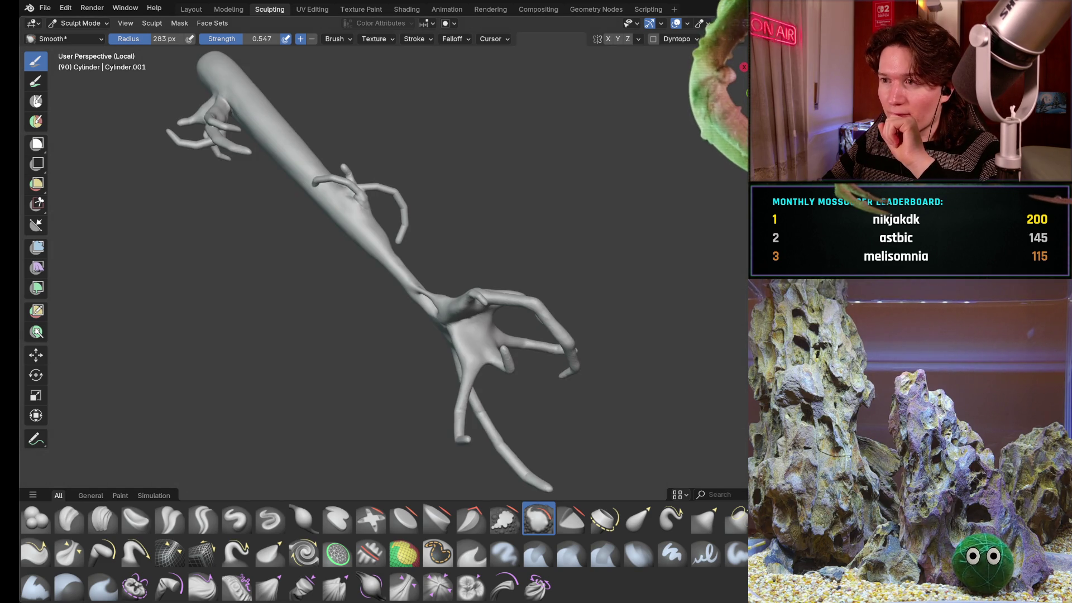
pyautogui.moveTo(403, 237)
pyautogui.mouseDown(button='middle')
pyautogui.moveTo(414, 240)
pyautogui.moveTo(391, 246)
pyautogui.moveTo(441, 270)
pyautogui.mouseUp(button='middle')
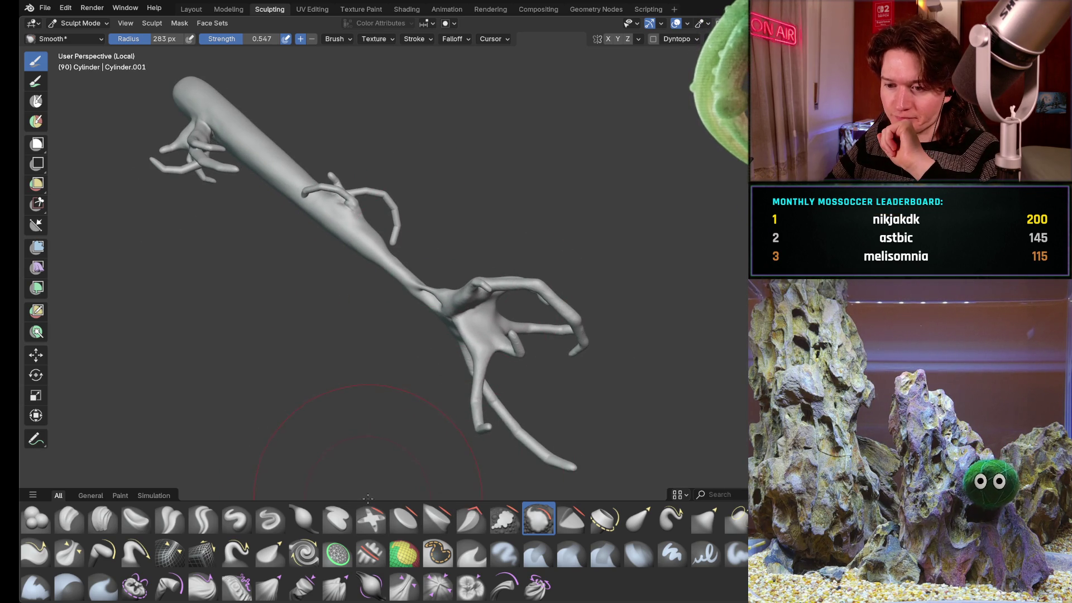
pyautogui.moveTo(372, 501); pyautogui.dragTo(372, 569)
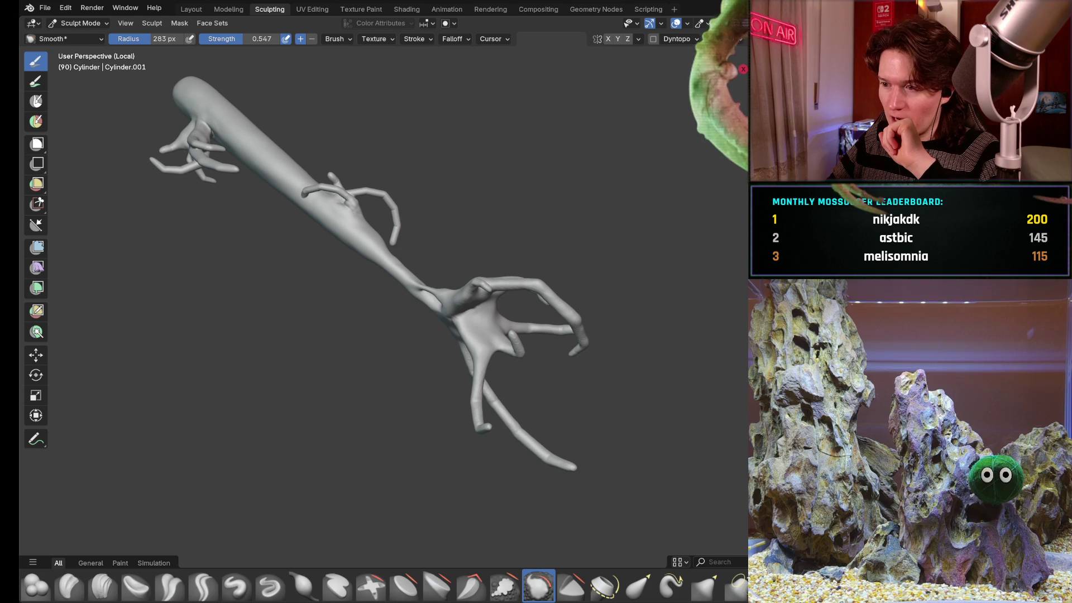
# - Hide the N sidebar, pose the limb from above, and start an F12 screen capture
pyautogui.press('n')
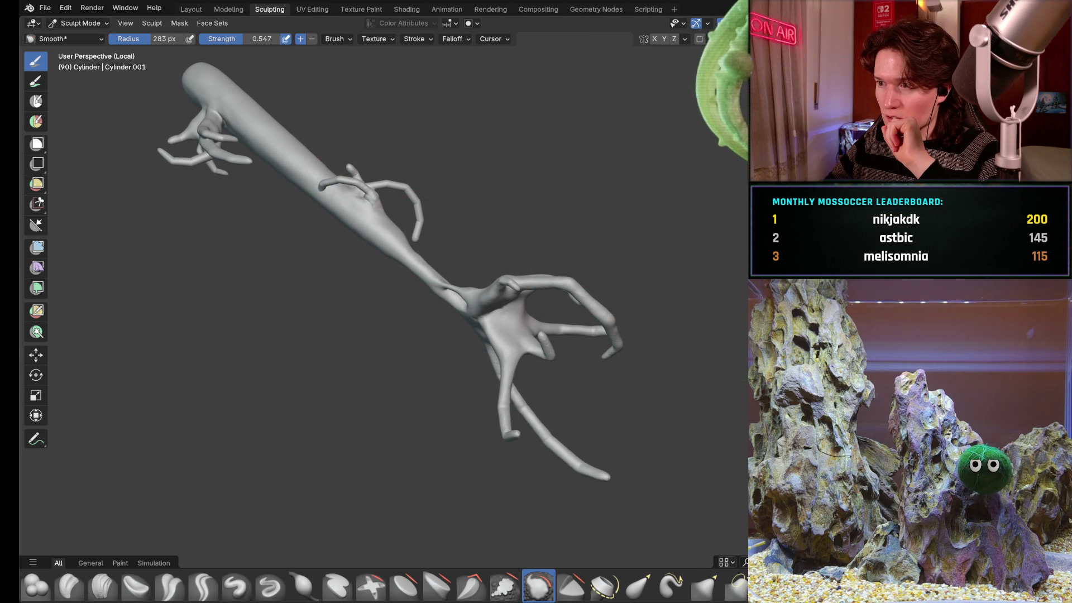
pyautogui.moveTo(614, 168); pyautogui.dragTo(631, 156, button='middle')
pyautogui.moveTo(473, 188)
pyautogui.mouseDown(button='middle')
pyautogui.moveTo(460, 165)
pyautogui.moveTo(503, 138)
pyautogui.moveTo(400, 222)
pyautogui.moveTo(450, 217)
pyautogui.moveTo(493, 105)
pyautogui.moveTo(537, 77)
pyautogui.moveTo(454, 219)
pyautogui.moveTo(441, 219)
pyautogui.mouseUp(button='middle')
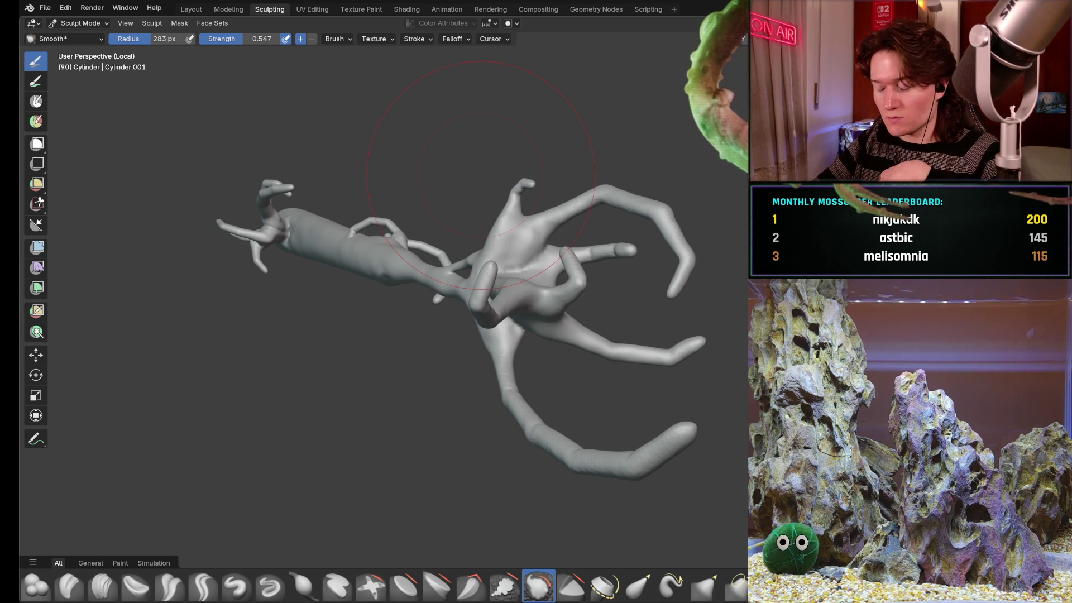
pyautogui.press('F12')
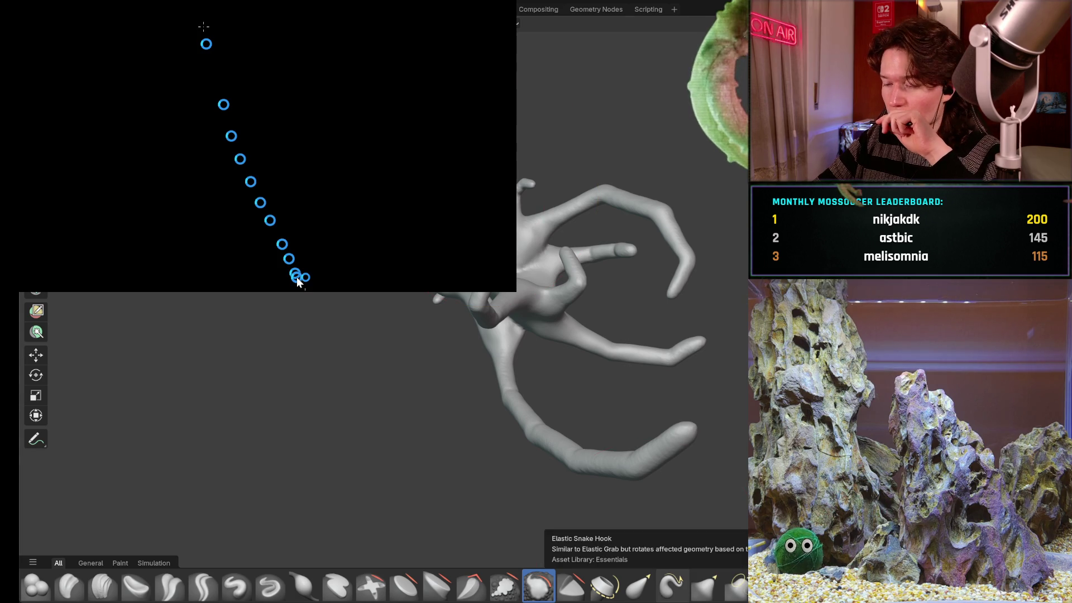
# - Paste the captured limb screenshot into GIMP as a new image and return to Blender
pyautogui.press('Escape')
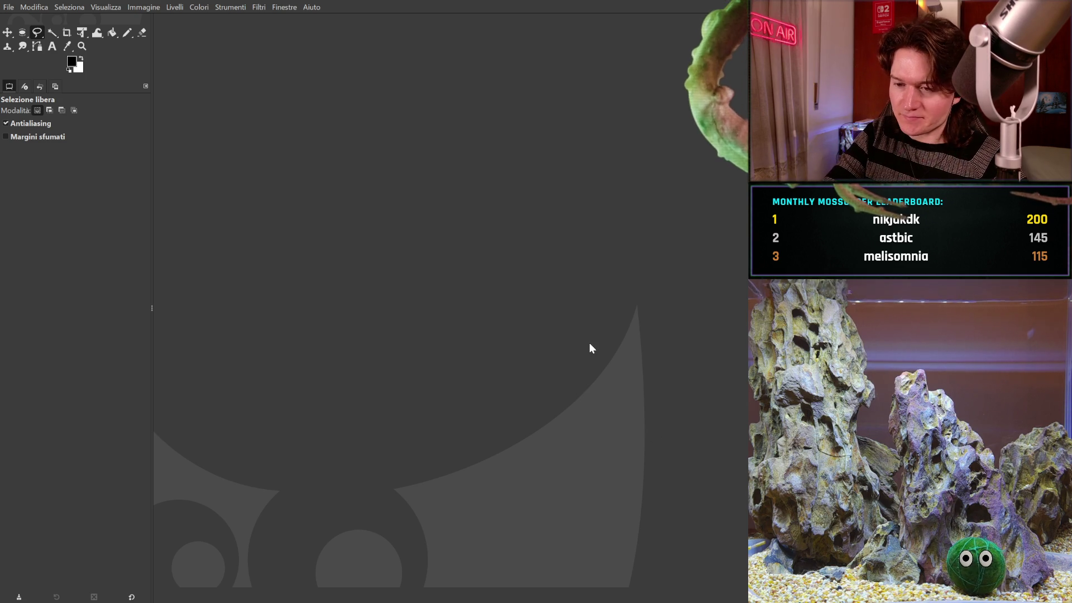
pyautogui.hotkey('ctrl', 'v')
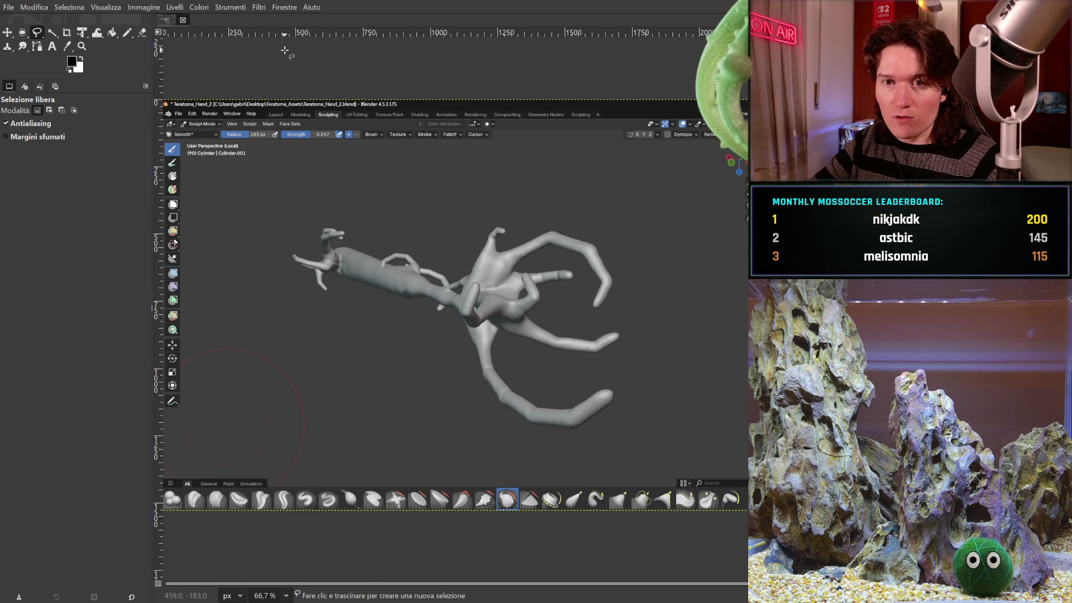
pyautogui.hotkey('ctrl', 'v')
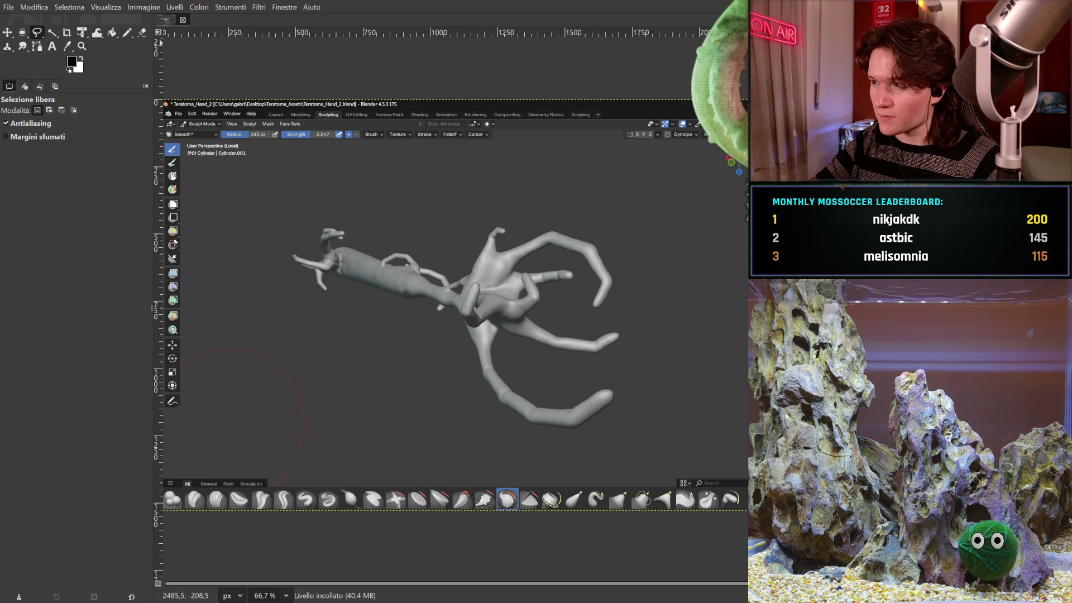
pyautogui.hotkey('alt', 'Tab')
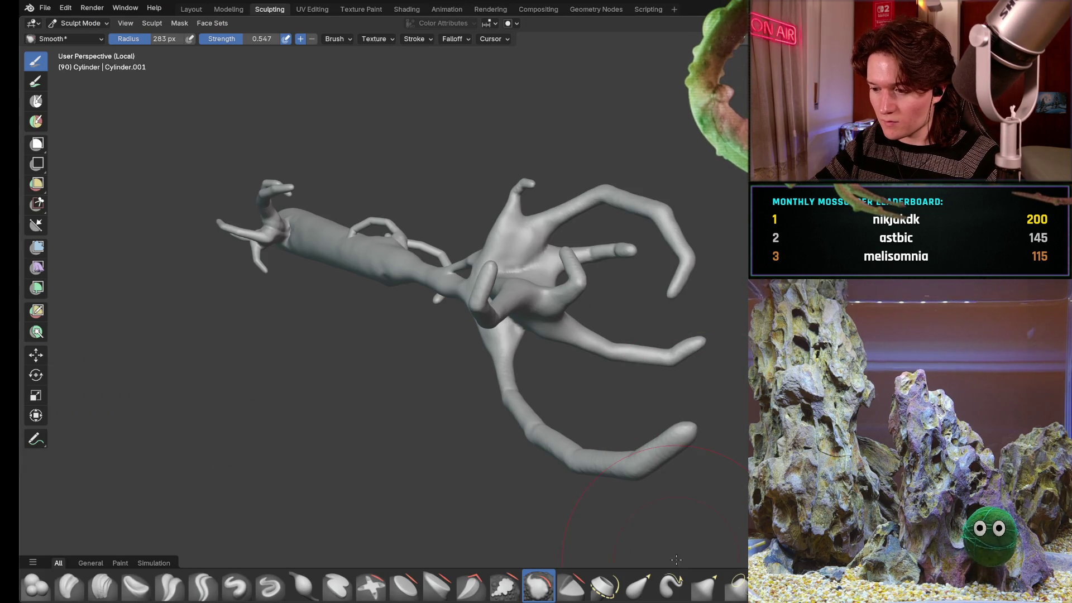
# - Orbit the viewport toward the long-fingered hand end of the limb
pyautogui.moveTo(502, 270); pyautogui.dragTo(359, 216, button='middle')
pyautogui.moveTo(601, 271)
pyautogui.mouseDown(button='middle')
pyautogui.moveTo(512, 223)
pyautogui.moveTo(467, 273)
pyautogui.moveTo(523, 182)
pyautogui.moveTo(493, 265)
pyautogui.moveTo(512, 279)
pyautogui.moveTo(500, 293)
pyautogui.moveTo(506, 347)
pyautogui.moveTo(526, 347)
pyautogui.moveTo(529, 373)
pyautogui.mouseUp(button='middle')
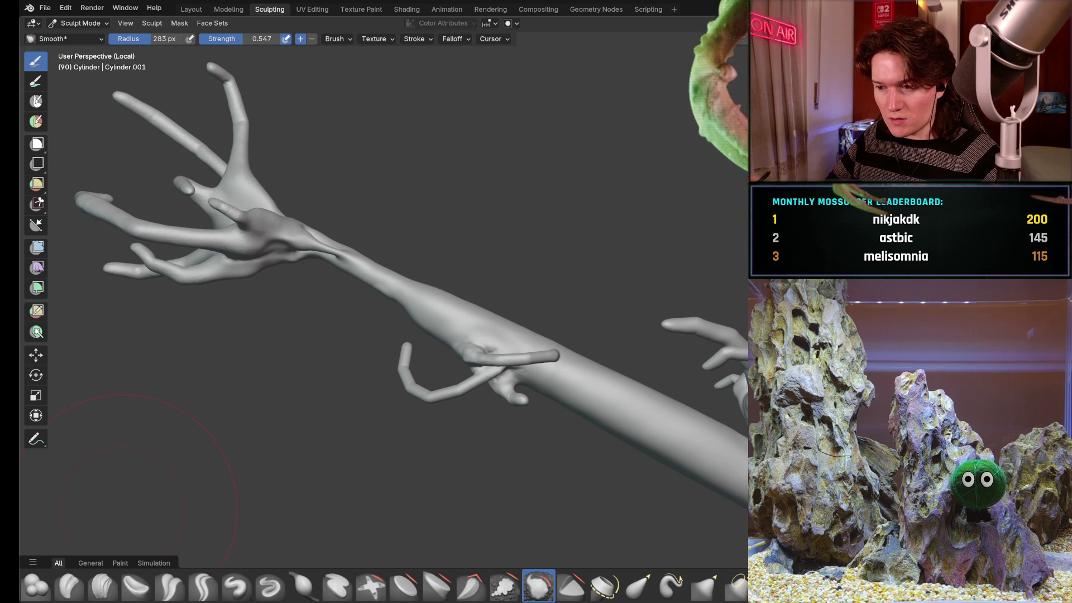
# - Check the pasted screenshot in GIMP, then frame the limb's hand end from the side
pyautogui.moveTo(340, 318)
pyautogui.mouseDown(button='middle')
pyautogui.moveTo(347, 342)
pyautogui.moveTo(419, 371)
pyautogui.moveTo(443, 378)
pyautogui.moveTo(436, 351)
pyautogui.moveTo(474, 357)
pyautogui.moveTo(464, 382)
pyautogui.mouseUp(button='middle')
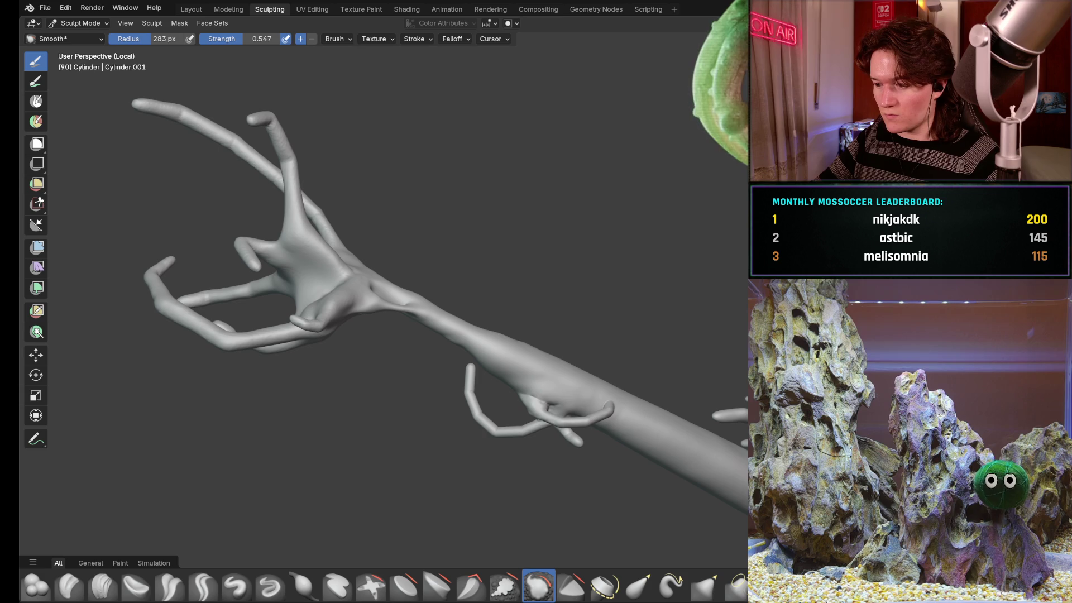
pyautogui.hotkey('alt', 'Tab')
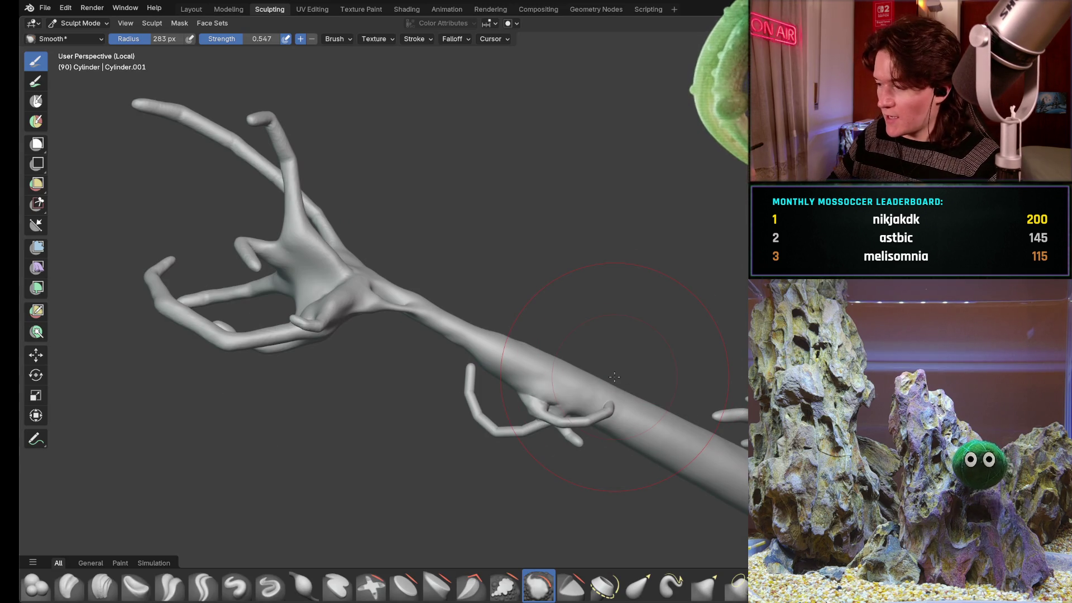
pyautogui.moveTo(457, 356)
pyautogui.mouseDown(button='middle')
pyautogui.moveTo(477, 373)
pyautogui.moveTo(542, 328)
pyautogui.moveTo(540, 373)
pyautogui.mouseUp(button='middle')
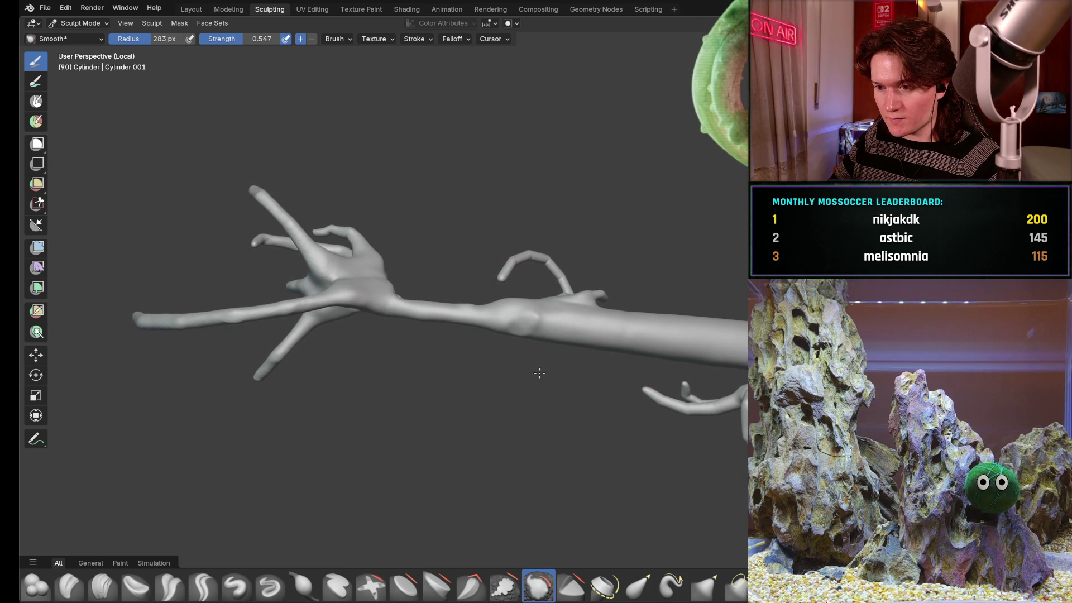
pyautogui.moveTo(571, 320)
pyautogui.mouseDown(button='middle')
pyautogui.moveTo(509, 318)
pyautogui.moveTo(522, 335)
pyautogui.moveTo(514, 311)
pyautogui.moveTo(572, 282)
pyautogui.moveTo(575, 299)
pyautogui.moveTo(537, 297)
pyautogui.mouseUp(button='middle')
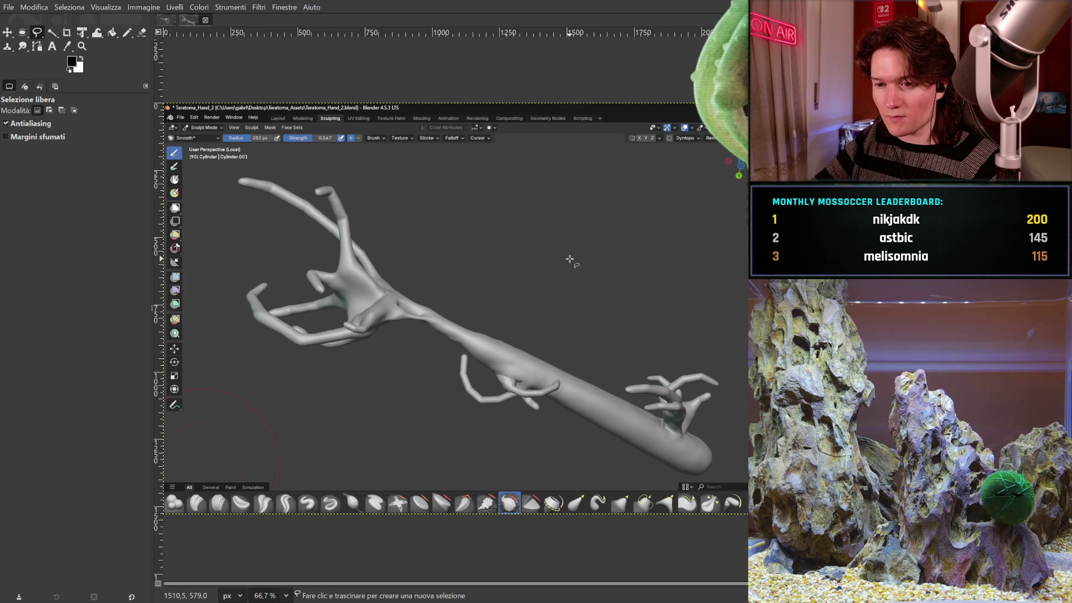
# - Compare the open screenshot tabs, then paste the latest capture with Ctrl+Shift+V as another new image
pyautogui.click(166, 20)
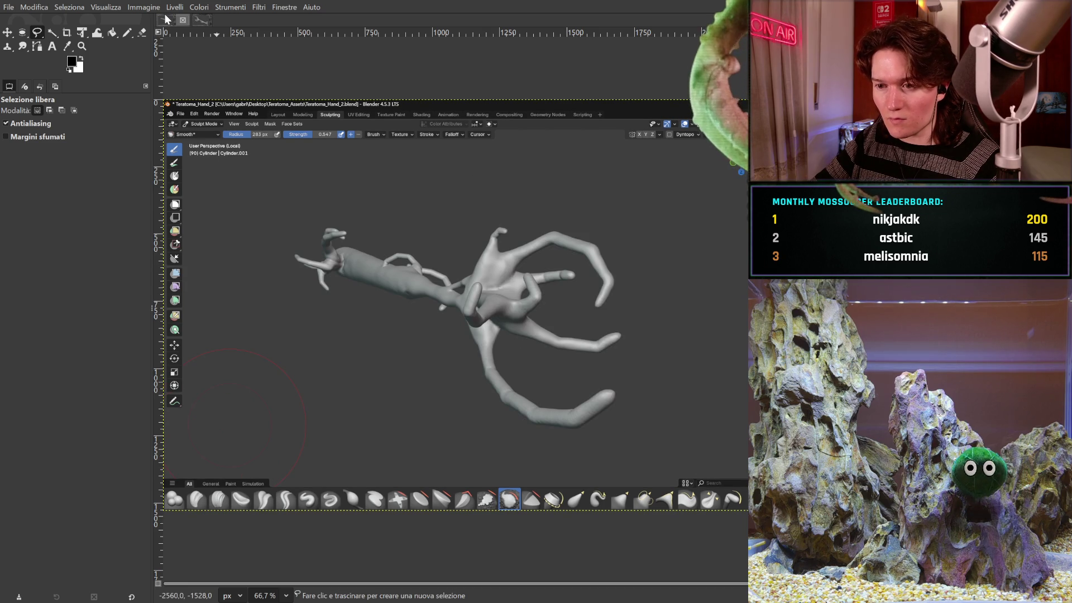
pyautogui.click(208, 23)
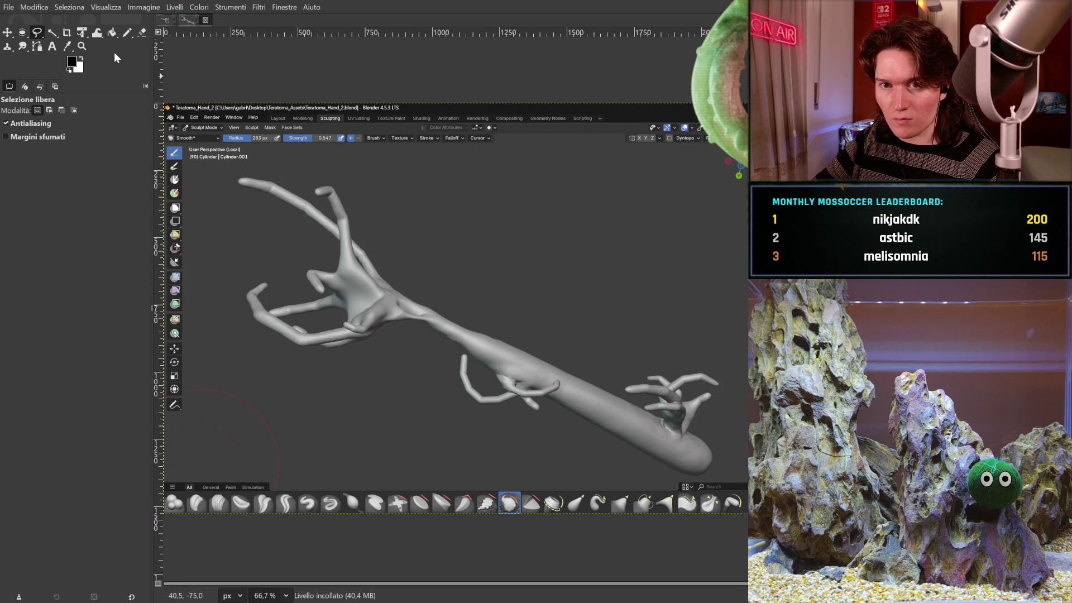
pyautogui.click(43, 8)
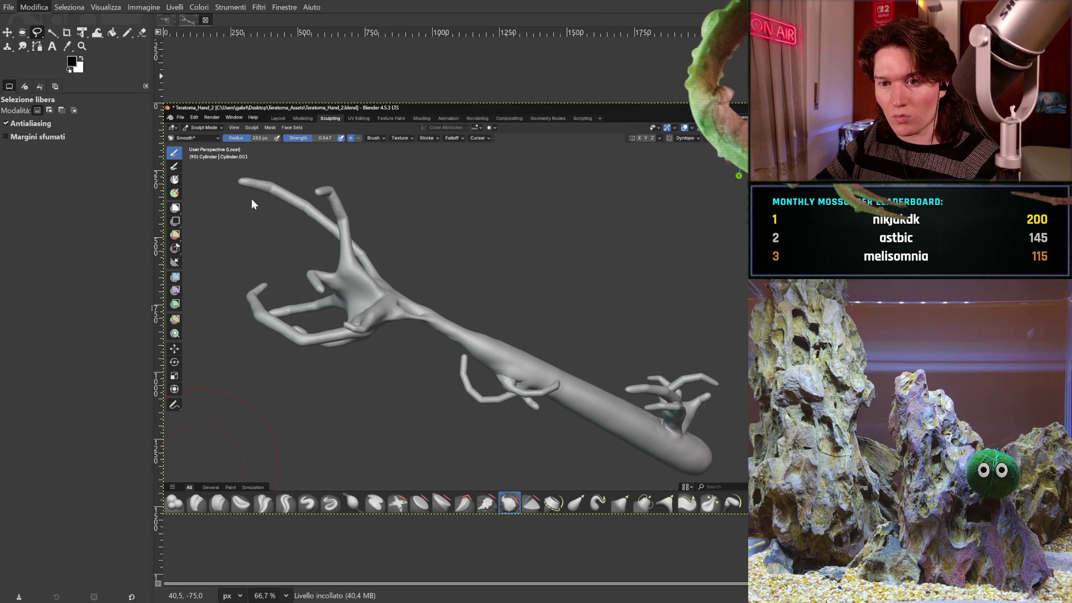
pyautogui.hotkey('ctrl', 'shift', 'v')
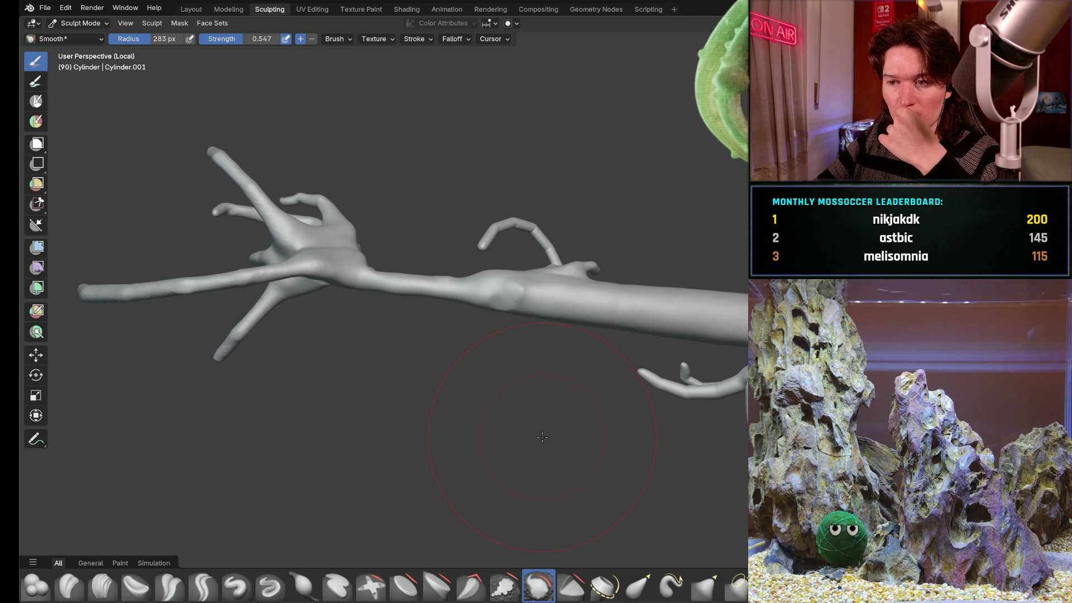
# - Save the sculpt file and begin capturing another viewport screenshot for GIMP
pyautogui.click(44, 8)
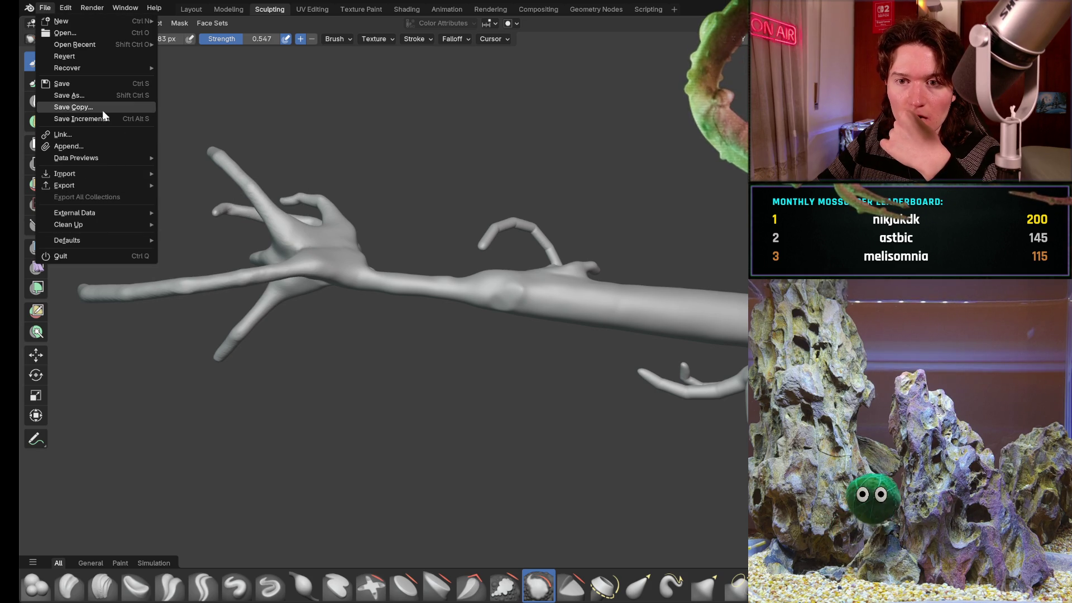
pyautogui.press('Escape')
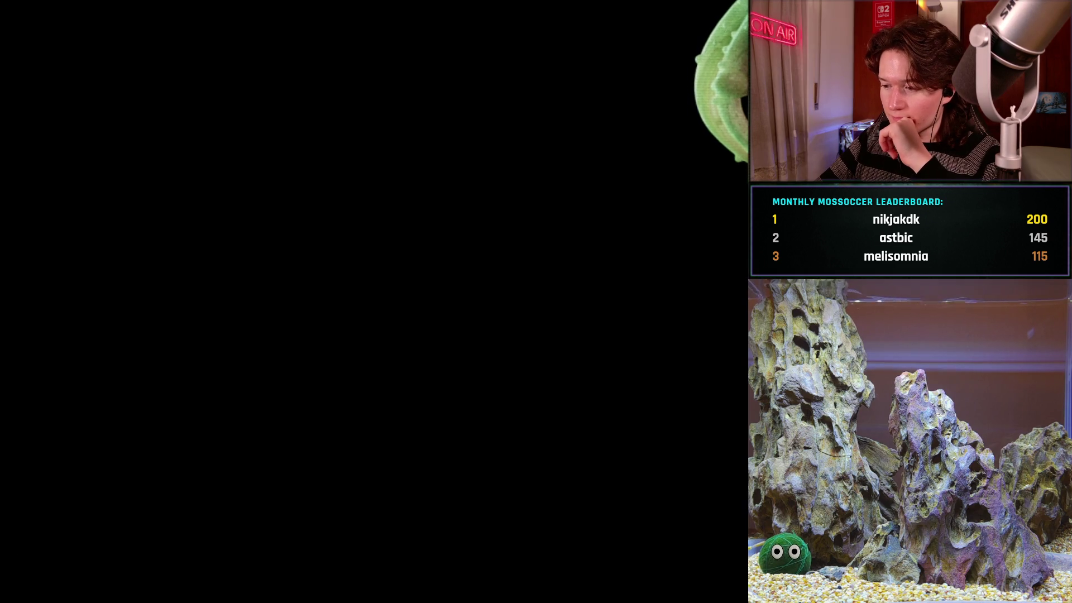
pyautogui.press('p')
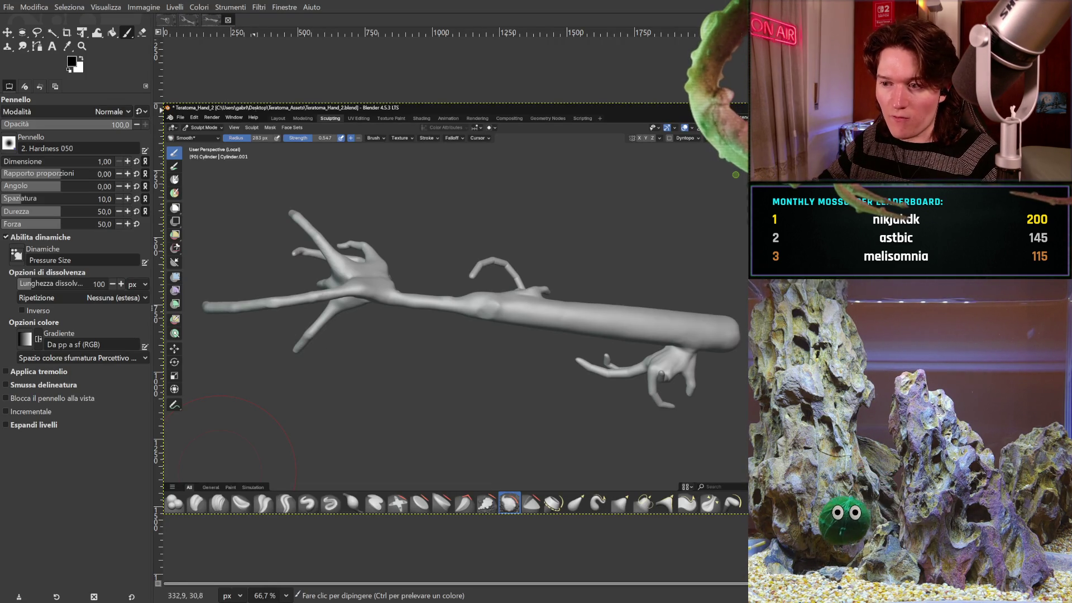
# - Crop the second screenshot image to a rectangle around the limb
pyautogui.hotkey('alt', '2')
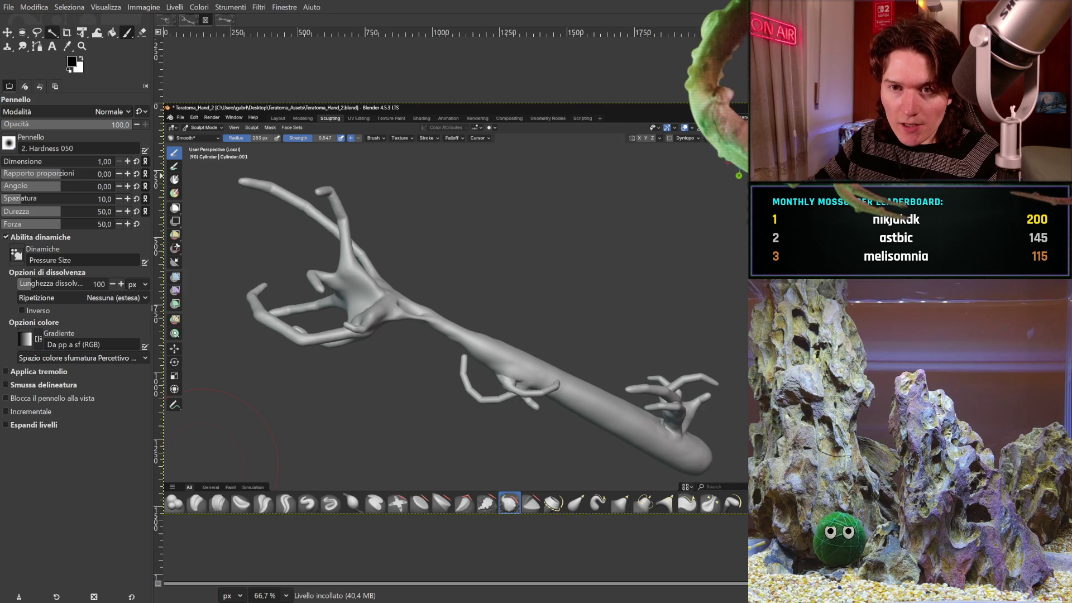
pyautogui.click(67, 32)
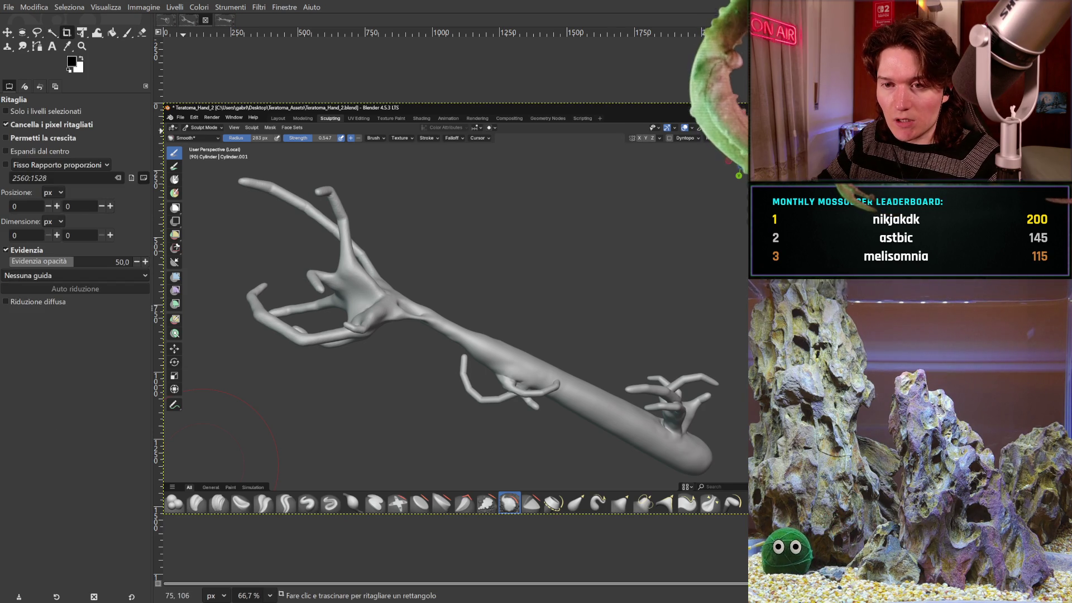
pyautogui.moveTo(197, 170)
pyautogui.mouseDown()
pyautogui.moveTo(305, 276)
pyautogui.moveTo(581, 440)
pyautogui.moveTo(714, 486)
pyautogui.moveTo(747, 476)
pyautogui.mouseUp()
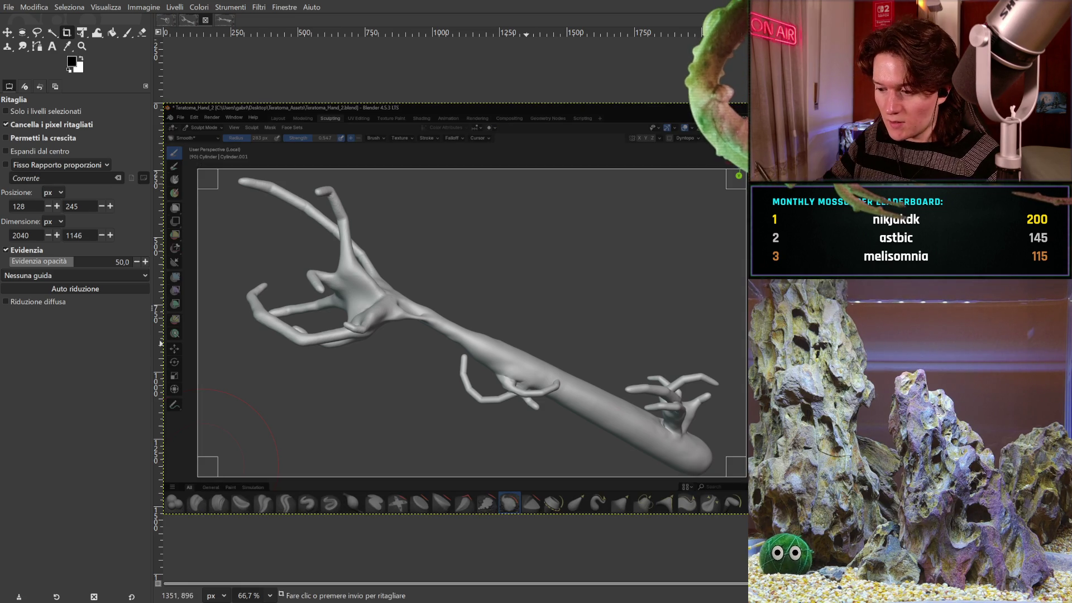
pyautogui.press('Return')
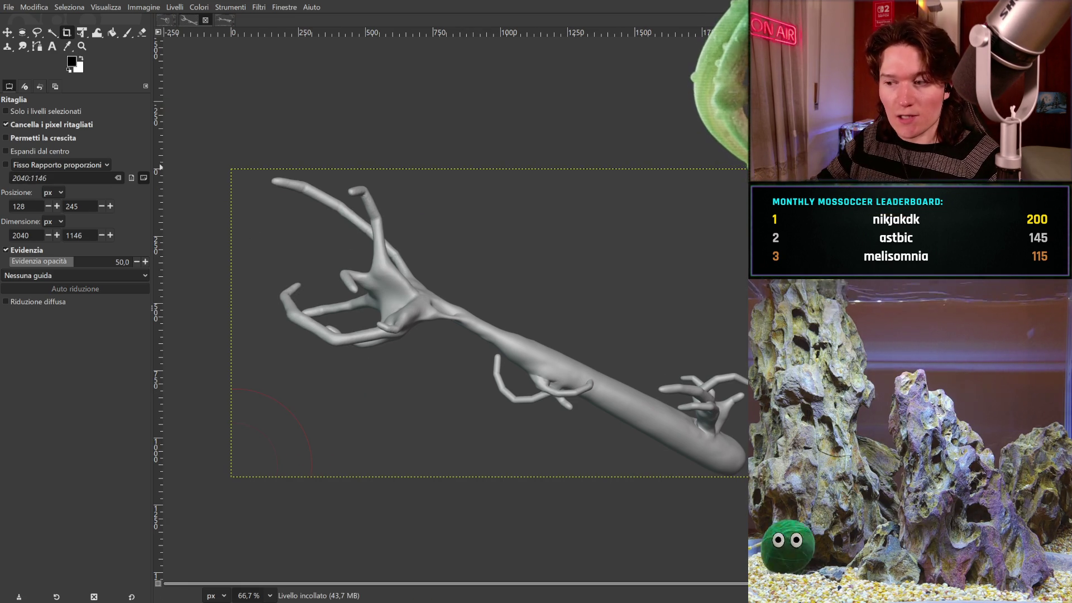
# - Set Fuzzy Select to add mode, then switch to the Free Select lasso tool
pyautogui.press('u')
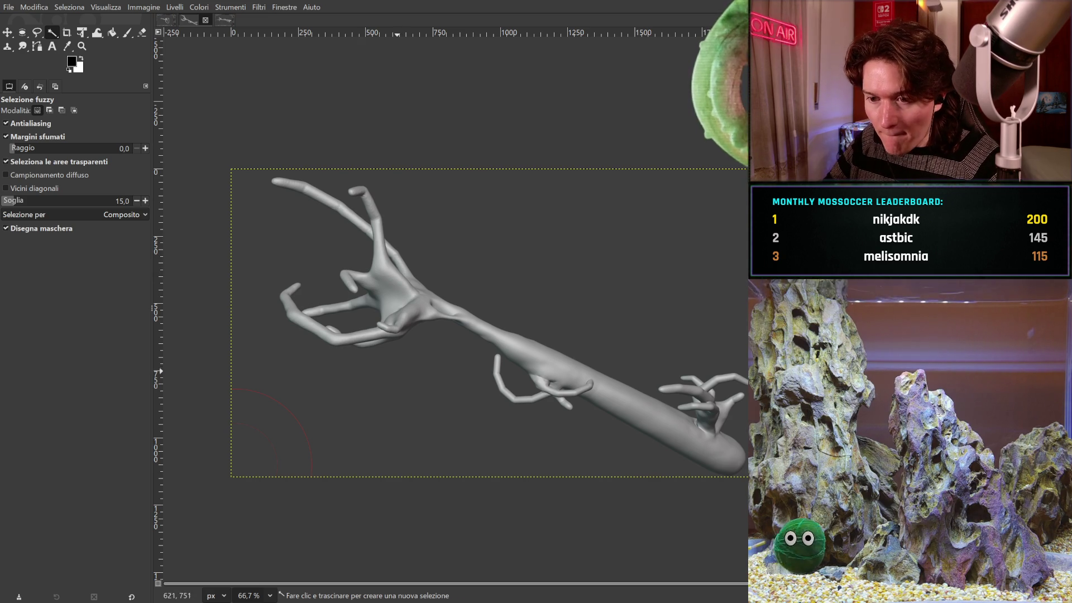
pyautogui.press('shift')
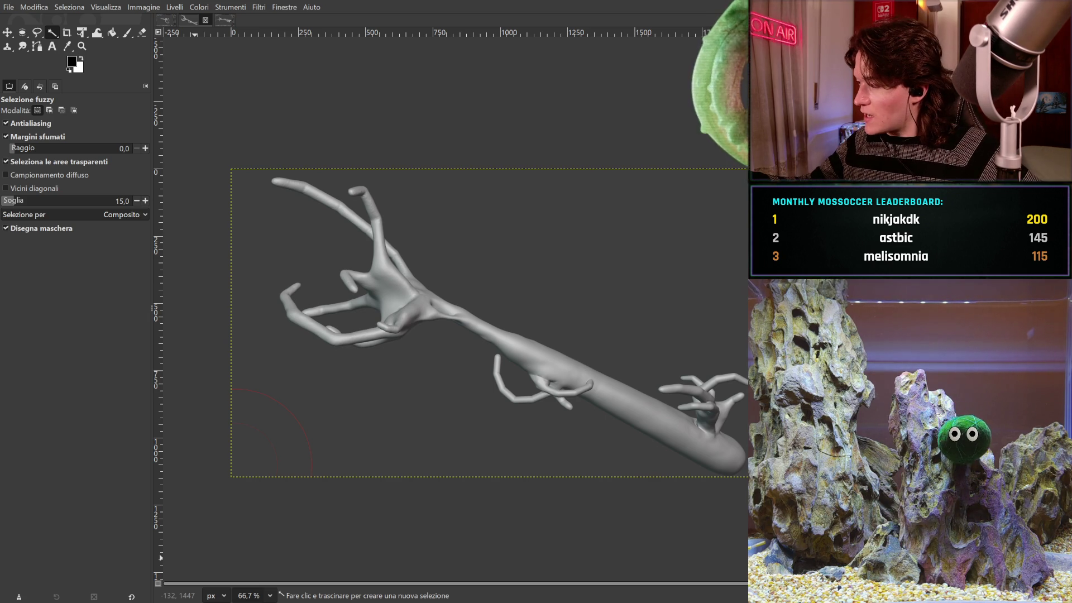
pyautogui.press('f')
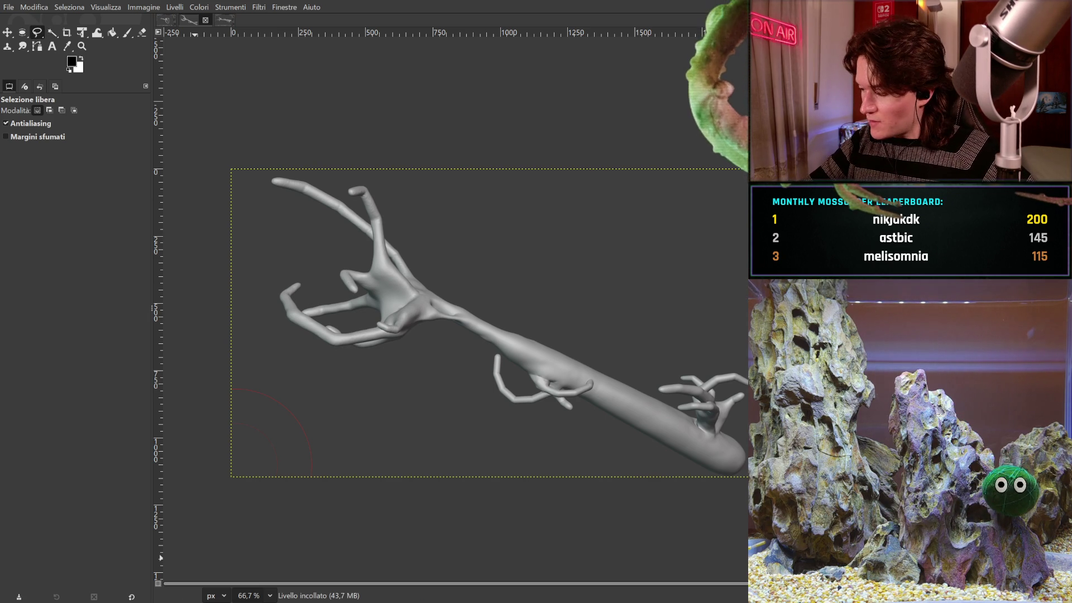
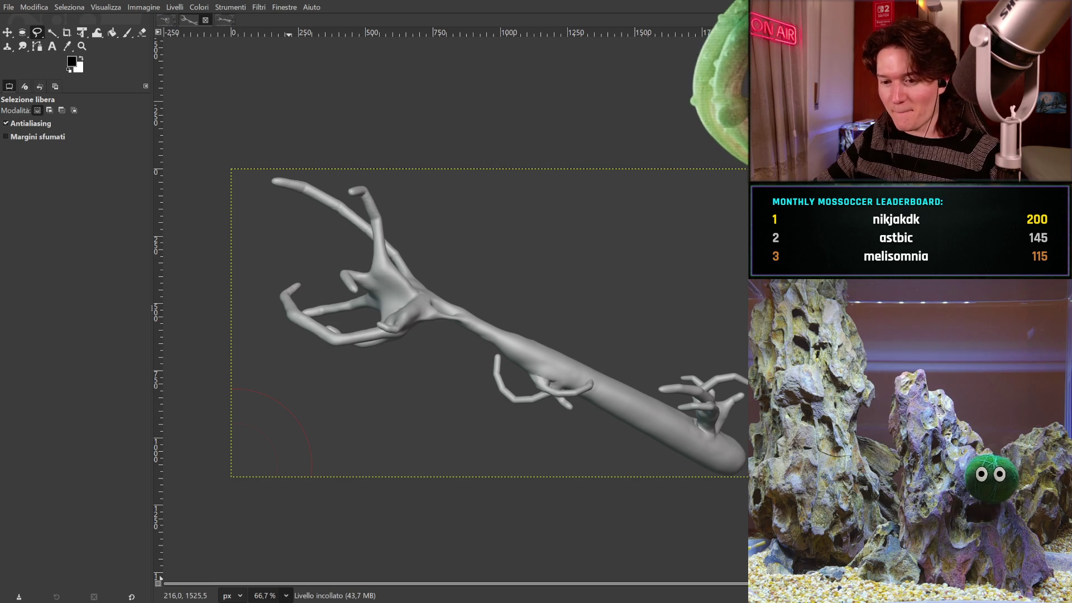
# - Zoom in closer on the hand area of the branch drawing
pyautogui.press('1')
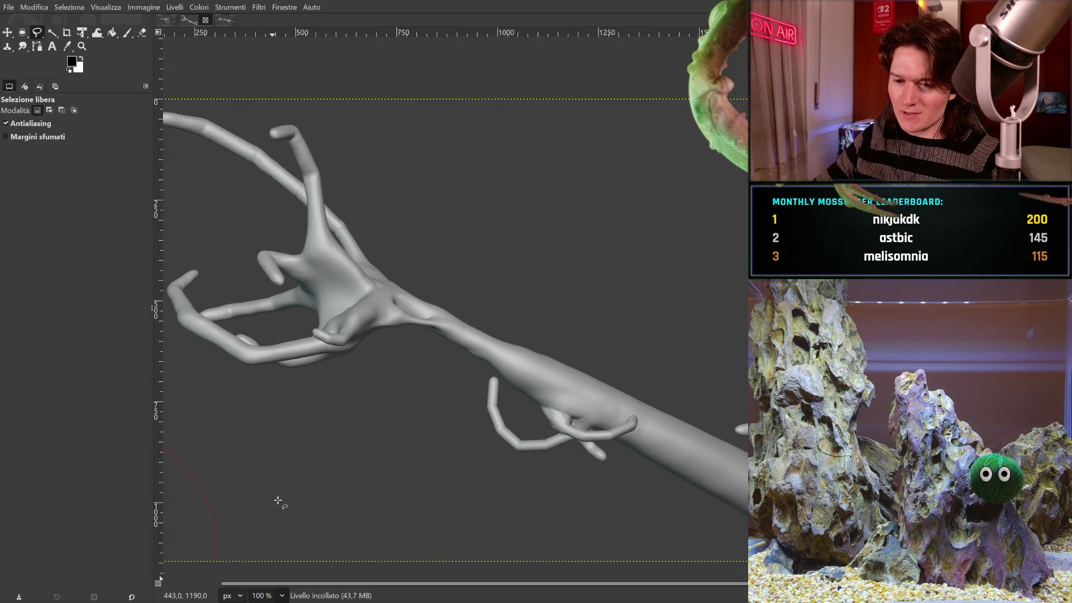
pyautogui.press('2')
pyautogui.scroll(5, 335, 457)
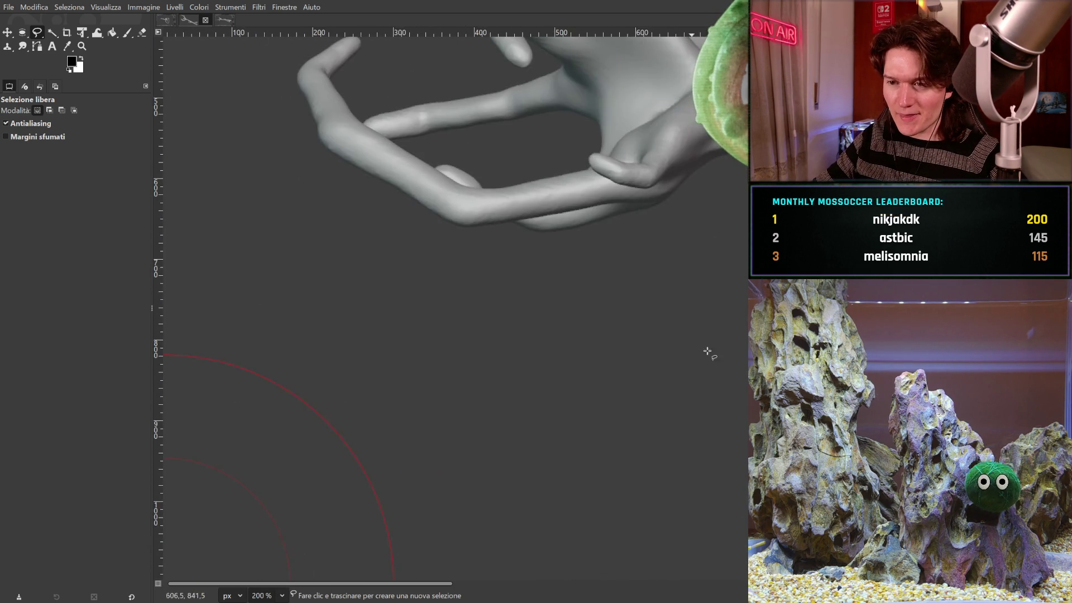
pyautogui.scroll(3, 251, 227)
pyautogui.keyDown('shift'); pyautogui.hscroll(3, 251, 227); pyautogui.keyUp('shift')
# - Pick Fuzzy Select and pan to the empty lower-left corner with the red arcs
pyautogui.click(50, 33)
pyautogui.scroll(3, 554, 431)
pyautogui.keyDown('shift'); pyautogui.hscroll(3, 554, 432); pyautogui.keyUp('shift')
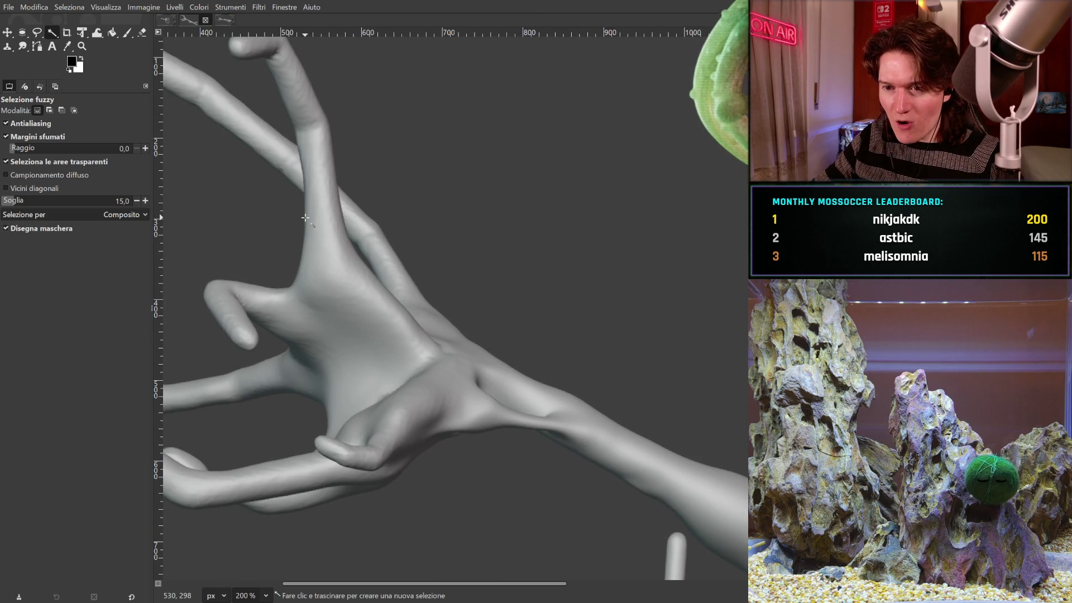
pyautogui.scroll(-5, 529, 299)
pyautogui.keyDown('shift'); pyautogui.hscroll(-8, 467, 366); pyautogui.keyUp('shift')
pyautogui.moveTo(574, 304); pyautogui.dragTo(507, 323, button='middle')
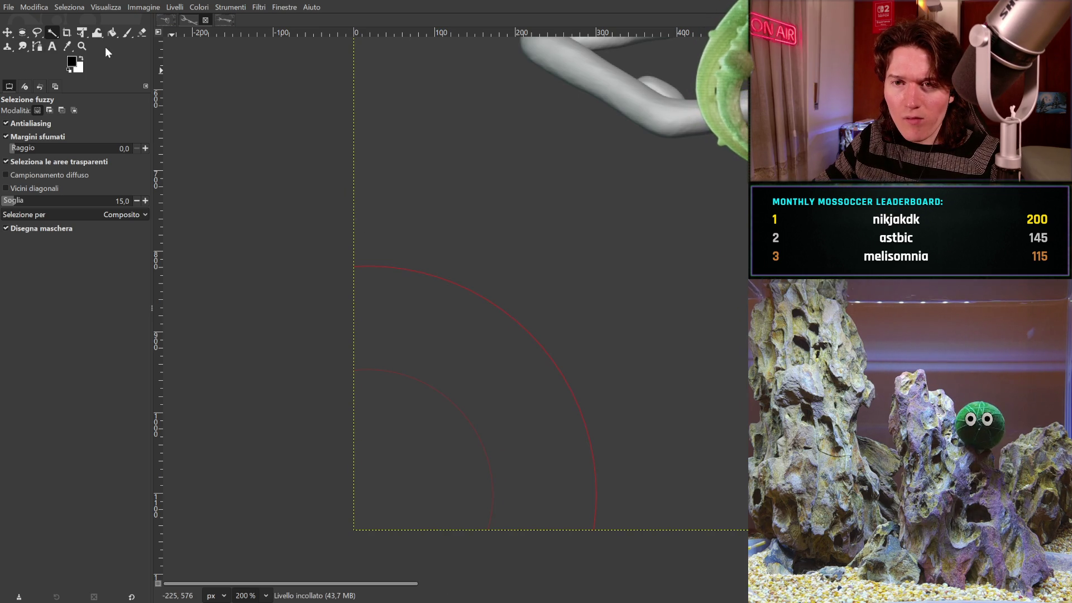
pyautogui.click(126, 33)
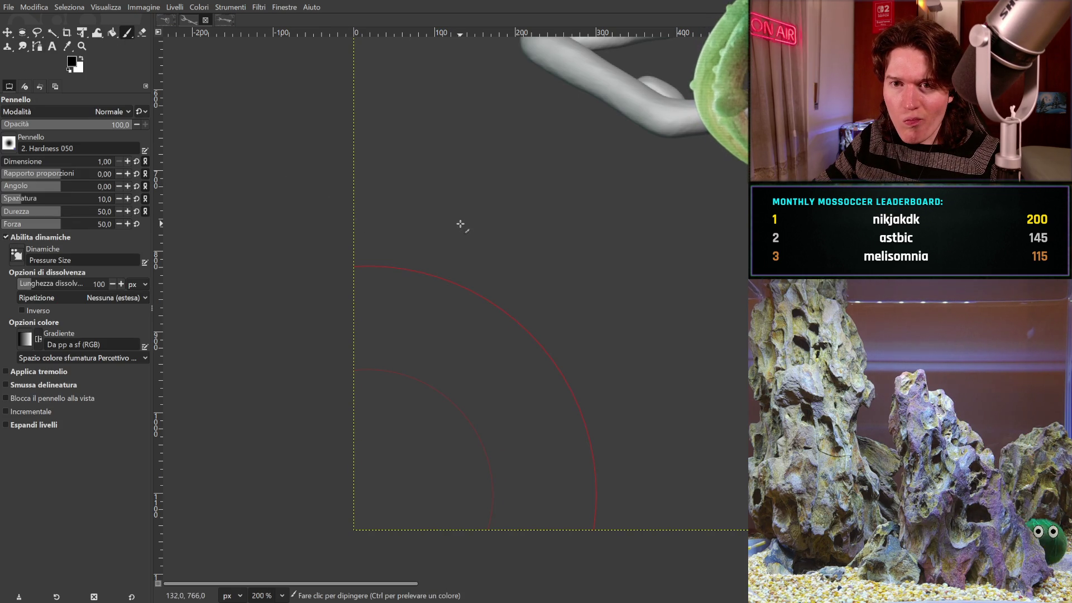
# - Sample the background grey as paint colour and set the paintbrush size to 187
pyautogui.click(67, 46)
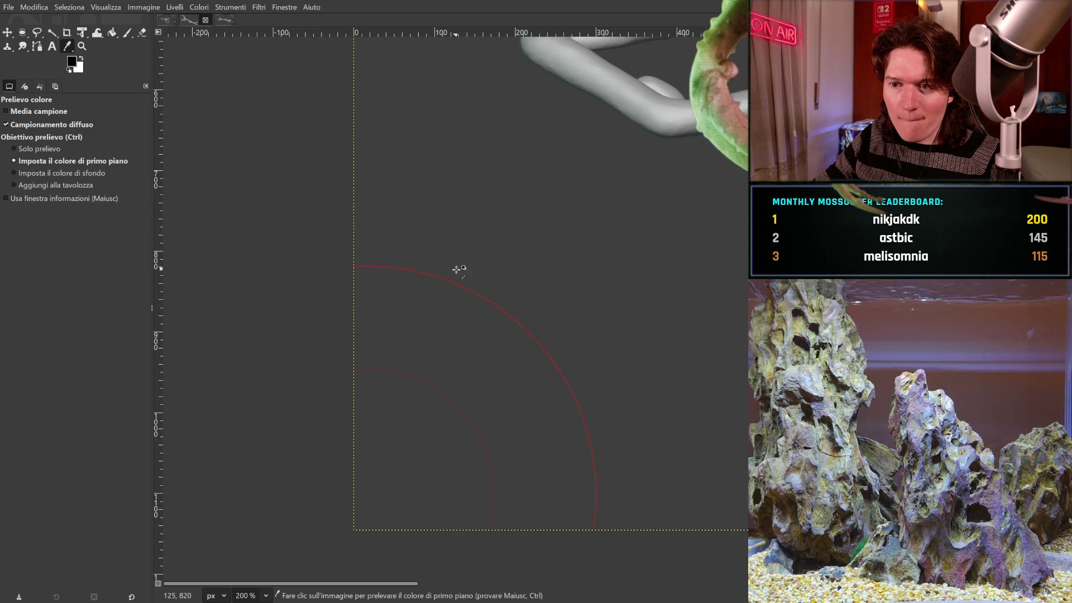
pyautogui.click(126, 34)
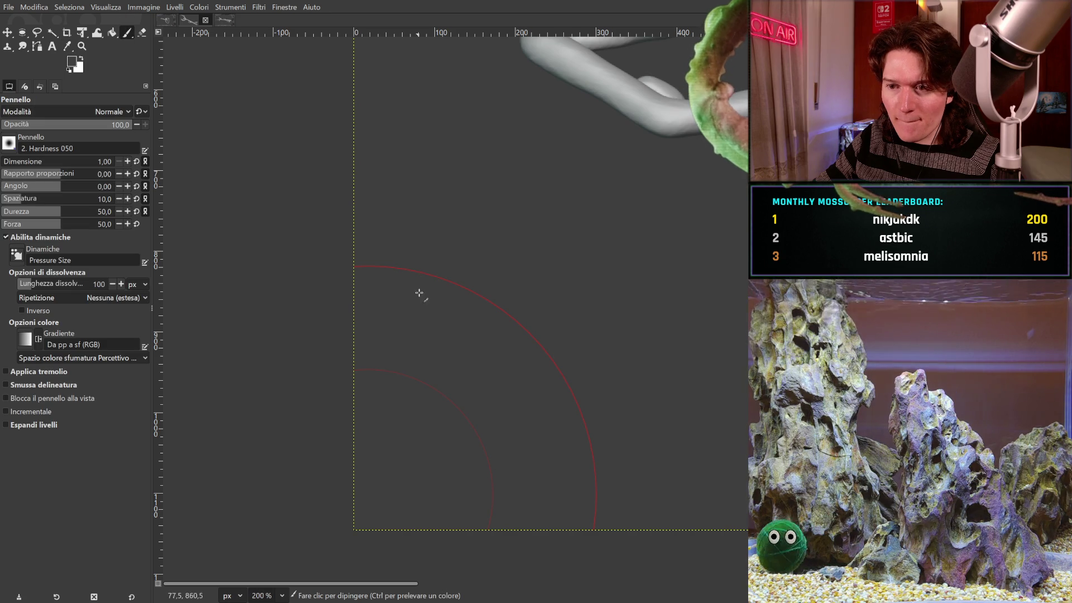
pyautogui.moveTo(42, 161); pyautogui.dragTo(67, 161)
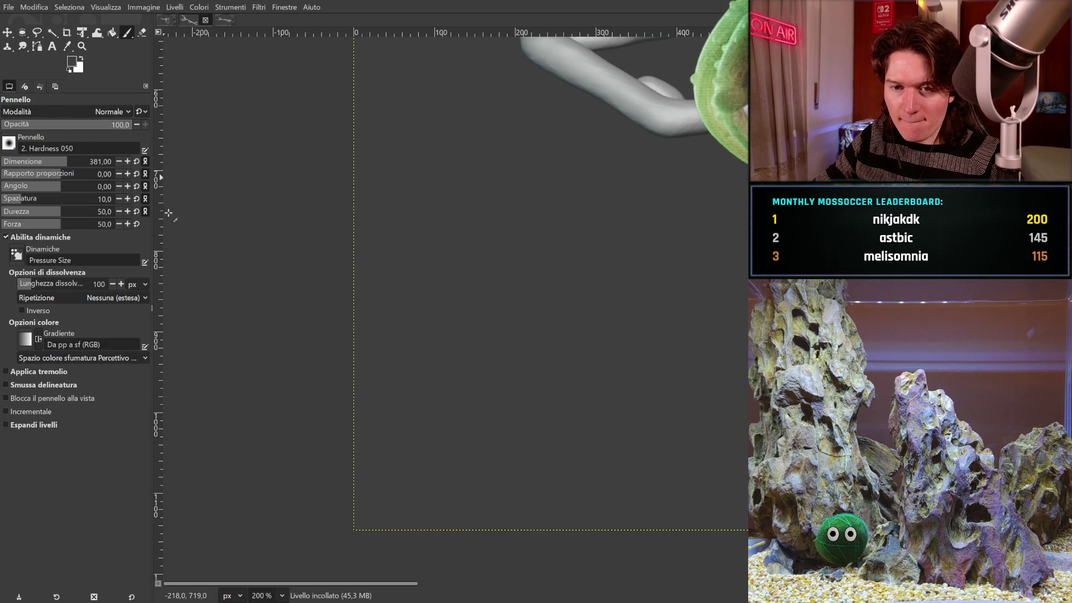
pyautogui.moveTo(78, 165); pyautogui.dragTo(46, 162)
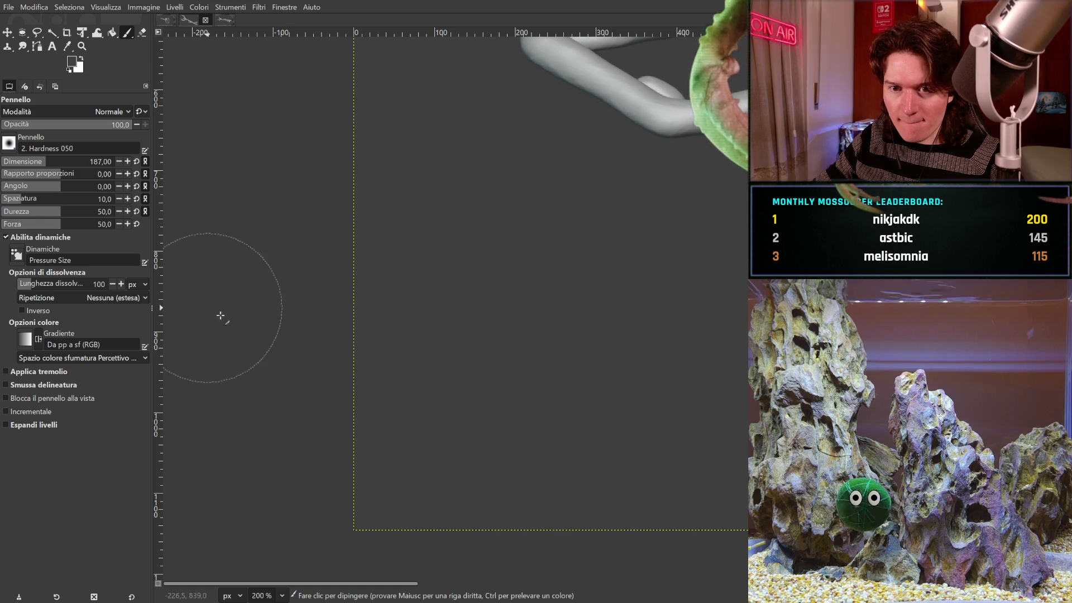
# - Paint background grey over the arm's middle to separate the hand from the forearm
pyautogui.hscroll(10, 543, 335)
pyautogui.scroll(5, 598, 222)
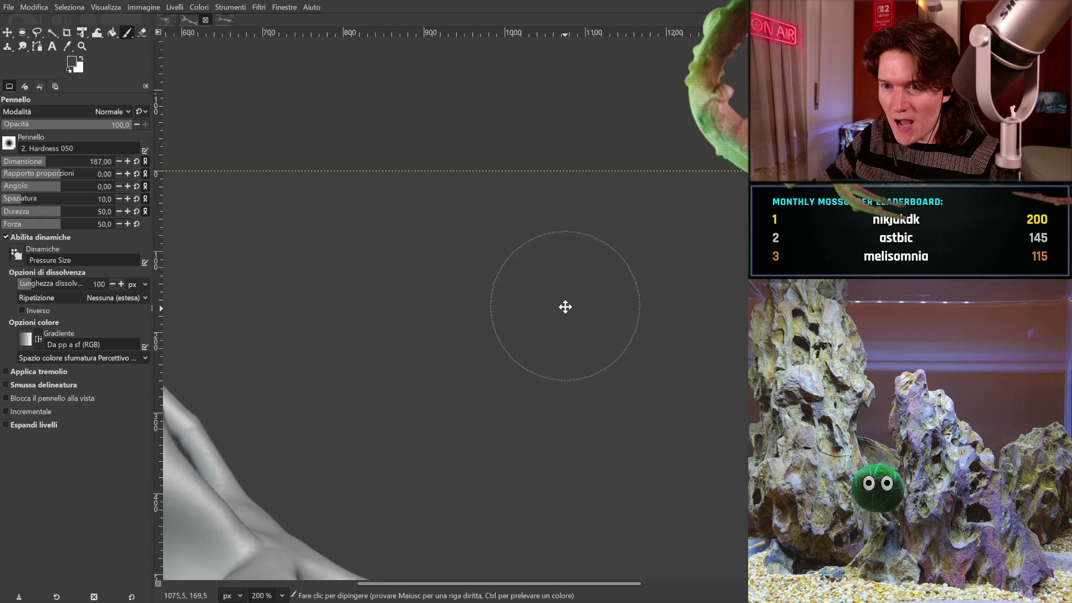
pyautogui.hscroll(-10, 383, 228)
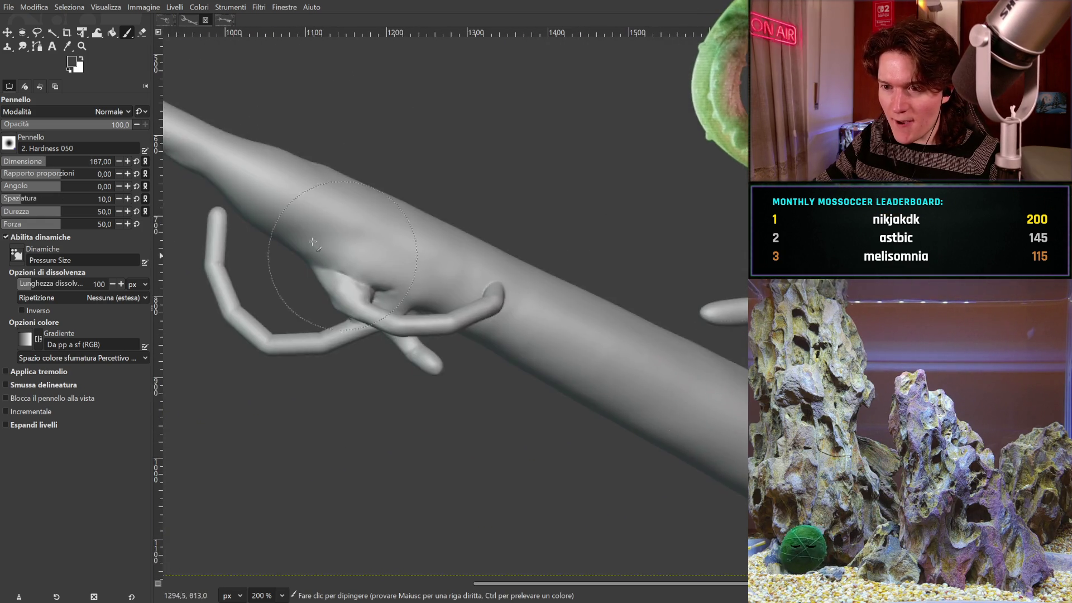
pyautogui.moveTo(416, 272)
pyautogui.mouseDown(button='middle')
pyautogui.moveTo(670, 430)
pyautogui.moveTo(622, 419)
pyautogui.moveTo(588, 354)
pyautogui.moveTo(475, 344)
pyautogui.moveTo(609, 399)
pyautogui.mouseUp(button='middle')
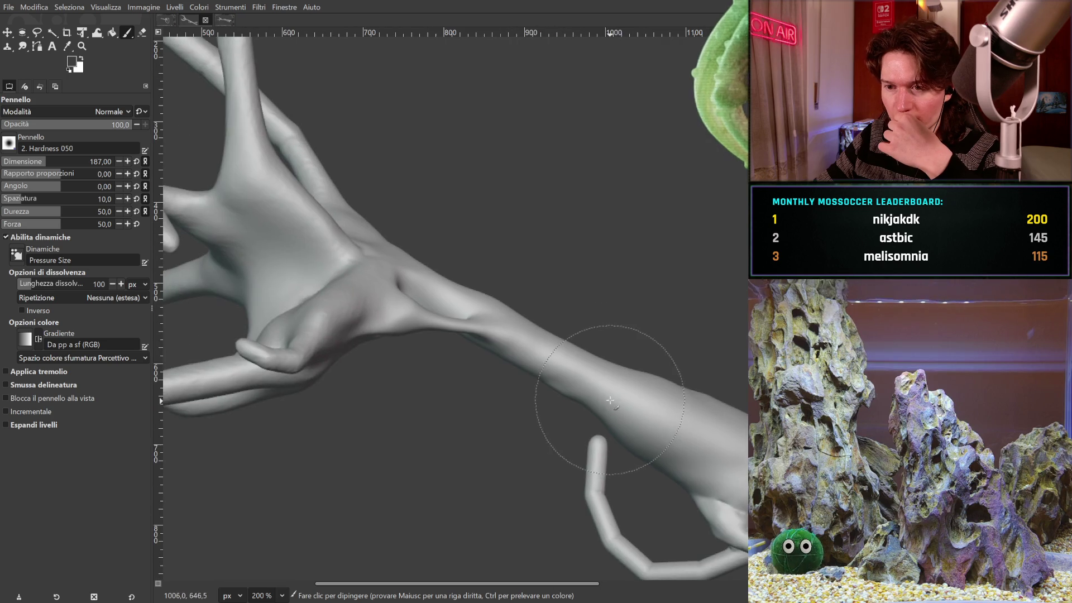
pyautogui.moveTo(521, 336)
pyautogui.mouseDown()
pyautogui.moveTo(482, 318)
pyautogui.moveTo(510, 335)
pyautogui.mouseUp()
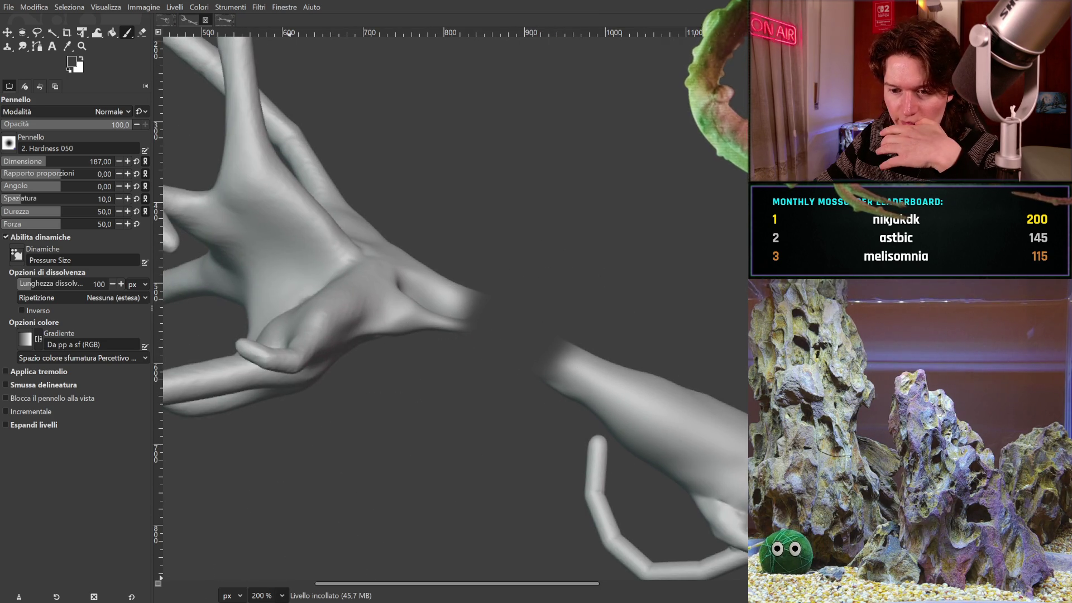
# - With the brush at size 91, fade the hand's cut edge back with grey
pyautogui.press('1')
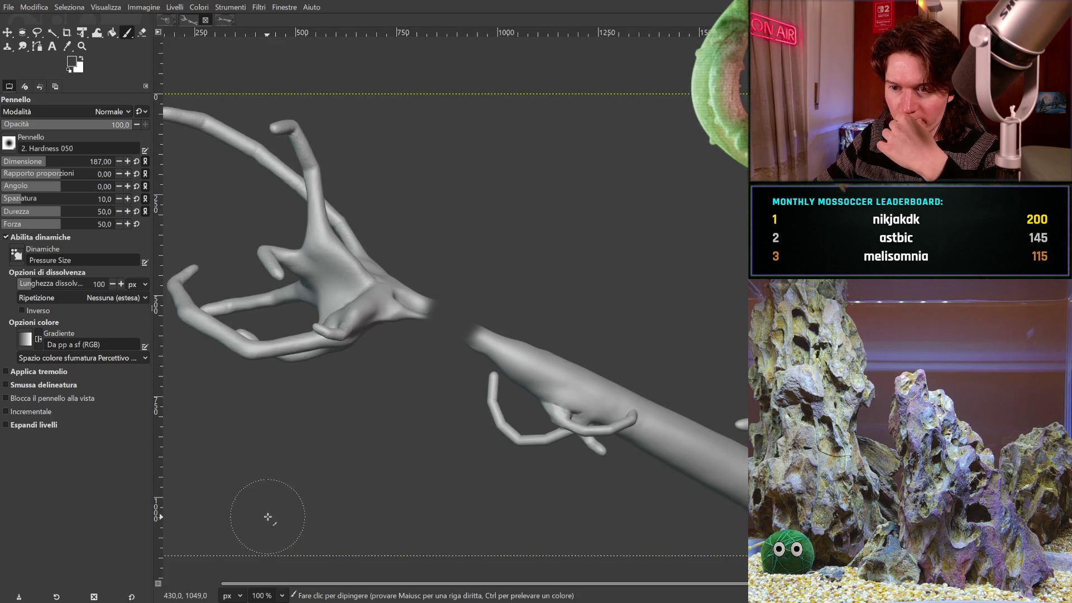
pyautogui.keyDown('ctrl'); pyautogui.scroll(4, 277, 512); pyautogui.keyUp('ctrl')
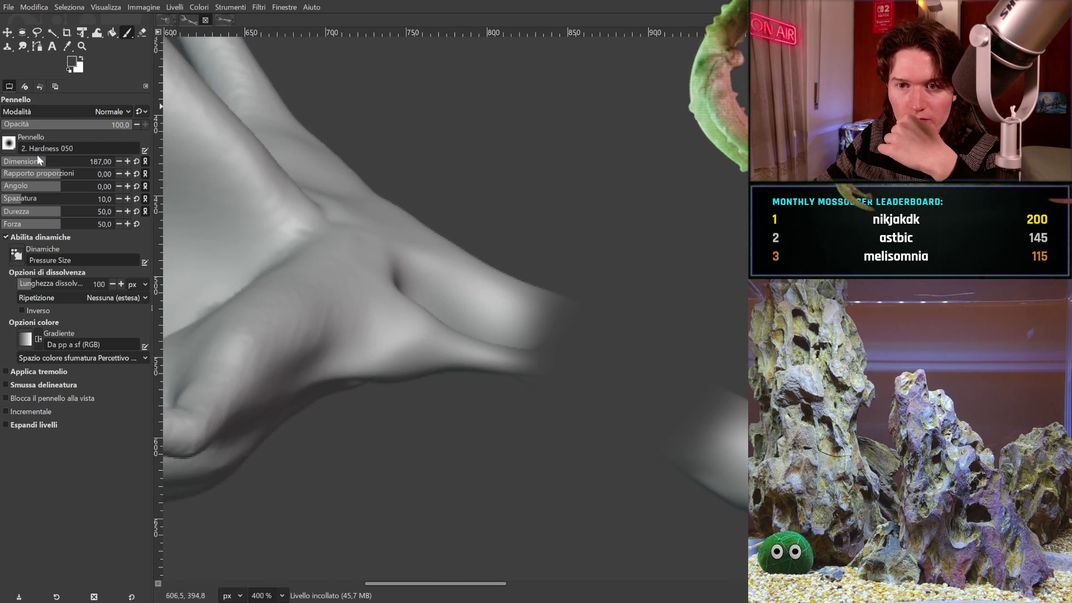
pyautogui.moveTo(47, 166); pyautogui.dragTo(25, 166)
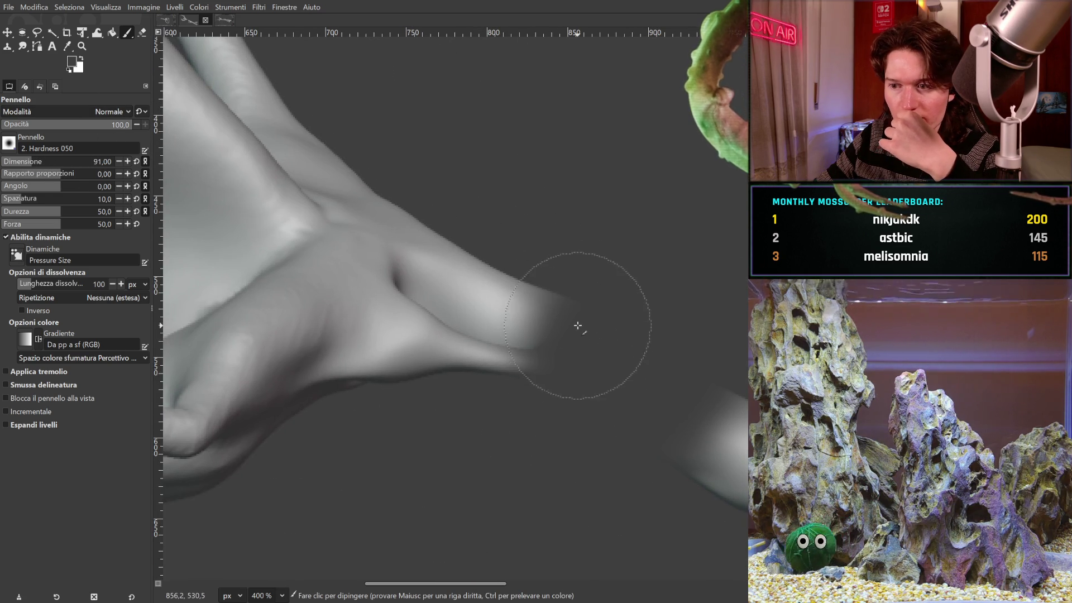
pyautogui.moveTo(562, 341)
pyautogui.mouseDown()
pyautogui.moveTo(558, 257)
pyautogui.moveTo(507, 390)
pyautogui.moveTo(529, 282)
pyautogui.moveTo(505, 263)
pyautogui.moveTo(499, 225)
pyautogui.moveTo(512, 306)
pyautogui.moveTo(462, 488)
pyautogui.mouseUp()
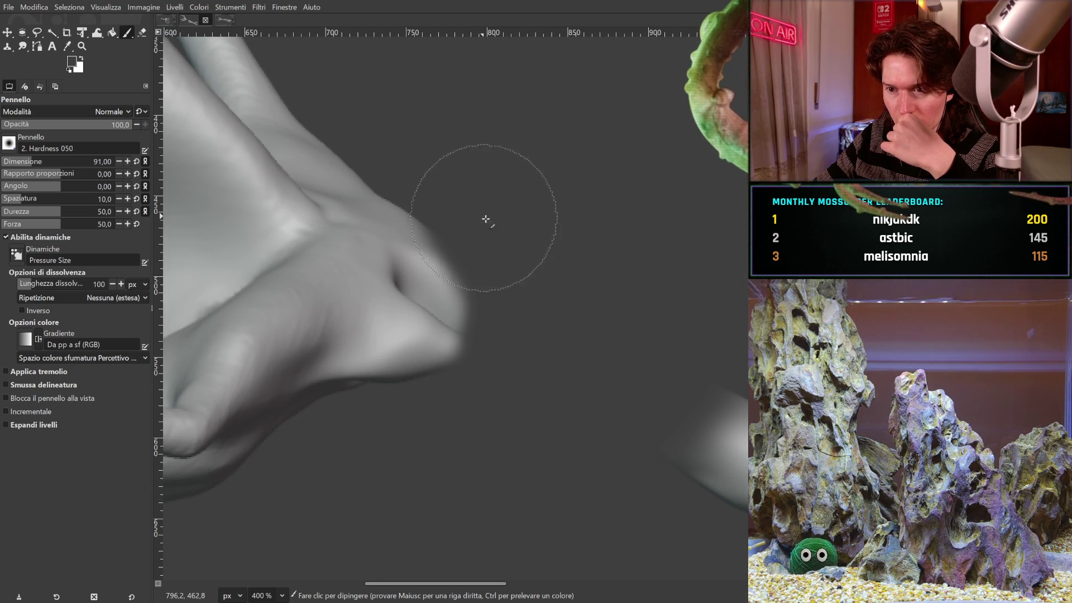
# - Return to the Paintbrush and shrink it to size 33 for finer edge work
pyautogui.press('f')
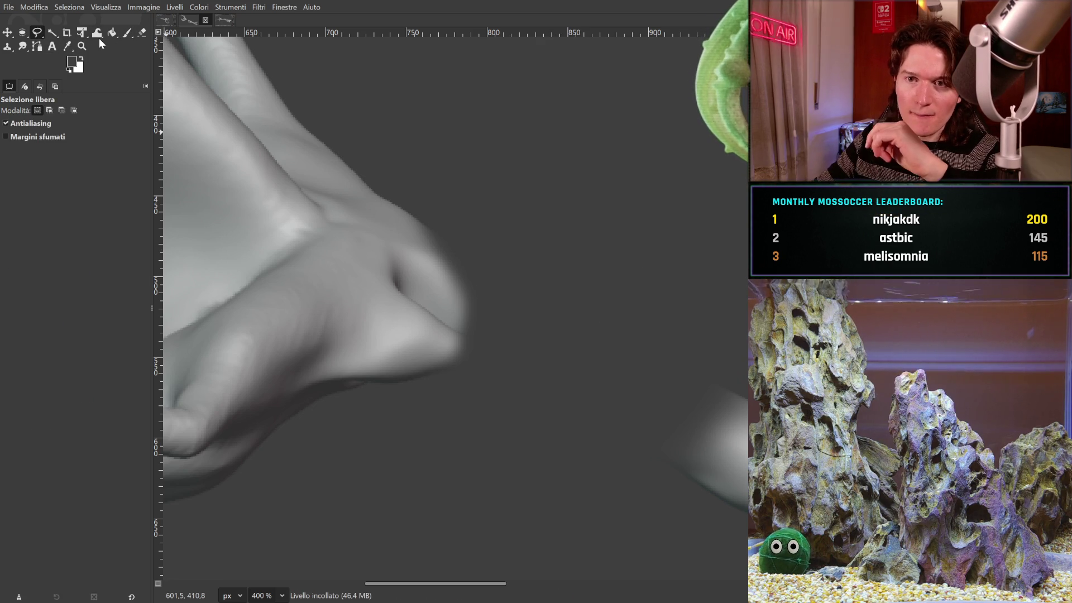
pyautogui.click(124, 34)
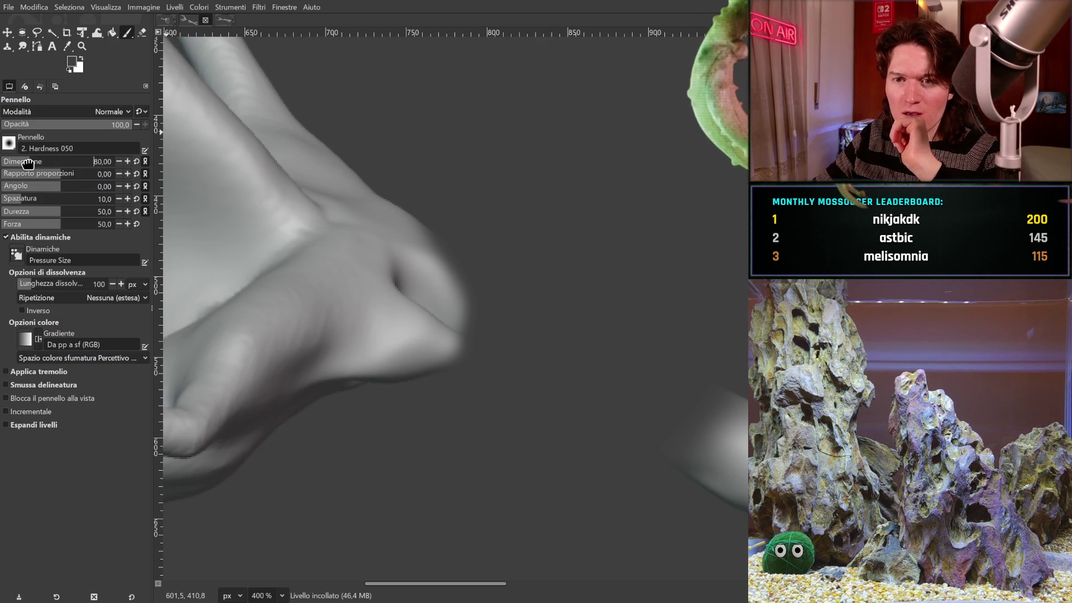
pyautogui.moveTo(39, 165); pyautogui.dragTo(13, 163)
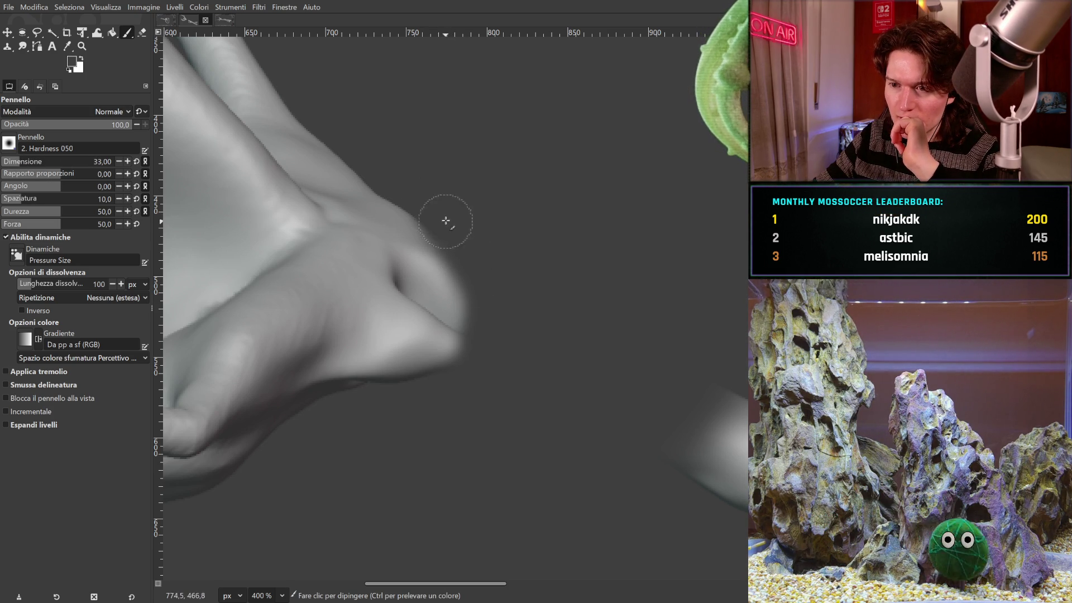
pyautogui.scroll(-5, 464, 176)
pyautogui.hscroll(5, 464, 177)
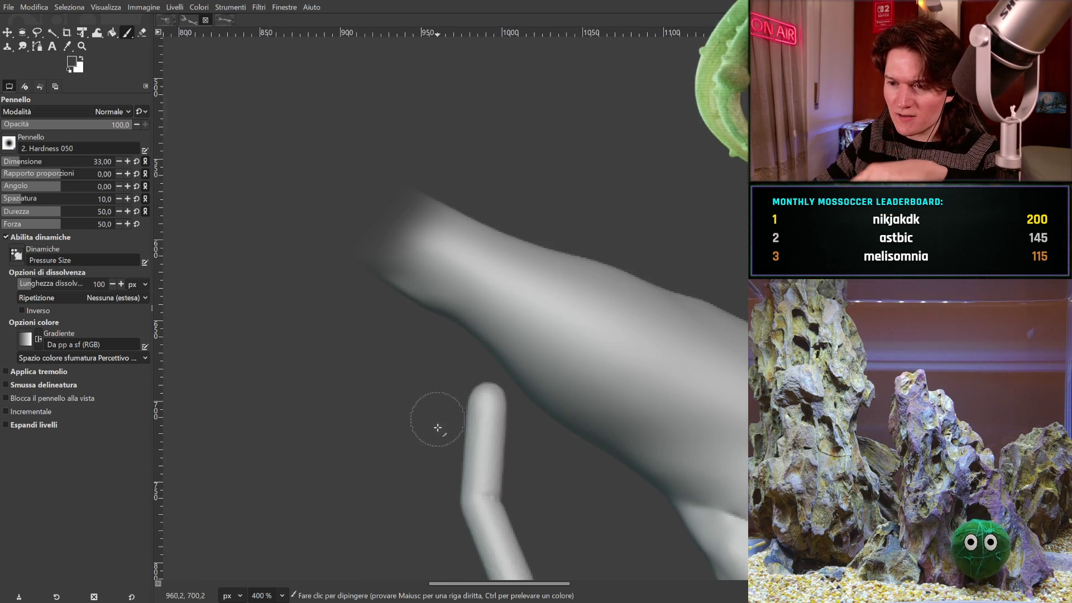
# - Fade the forearm's cut end into the dark background with the Paintbrush
pyautogui.press('1')
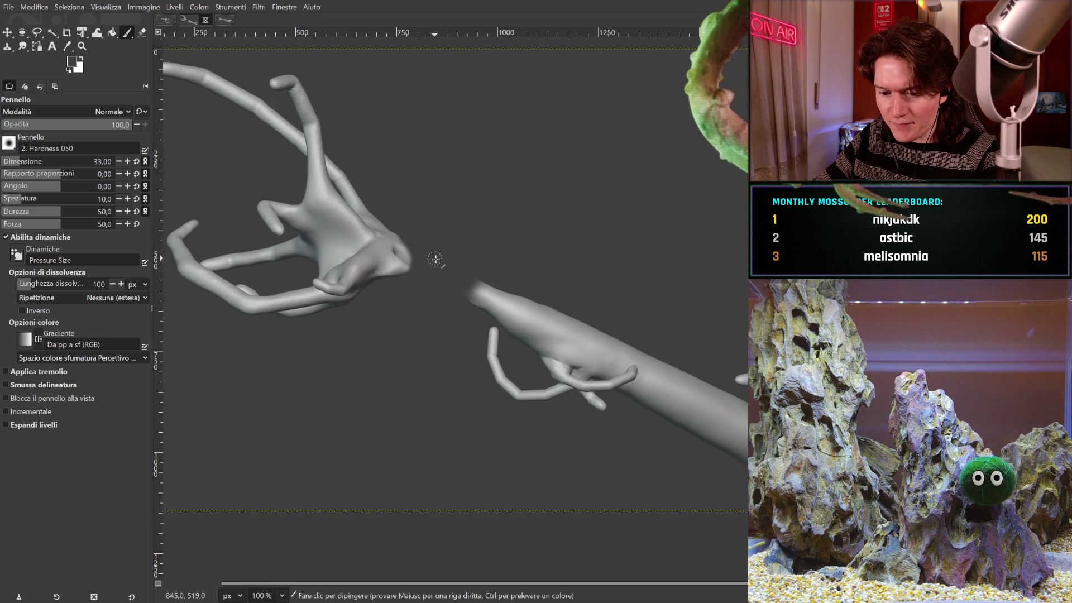
pyautogui.press('f')
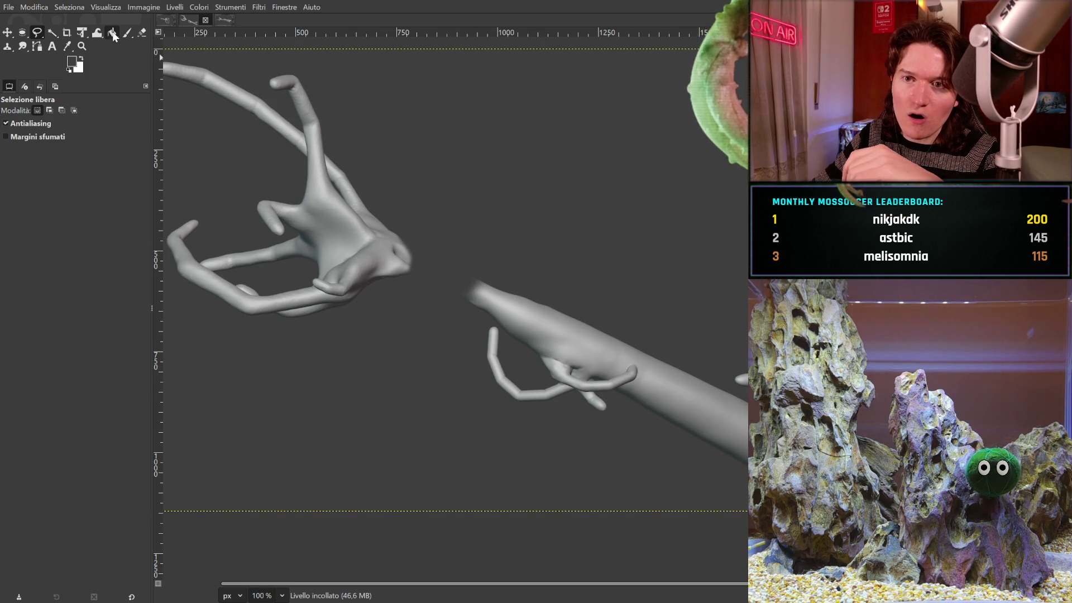
pyautogui.click(128, 33)
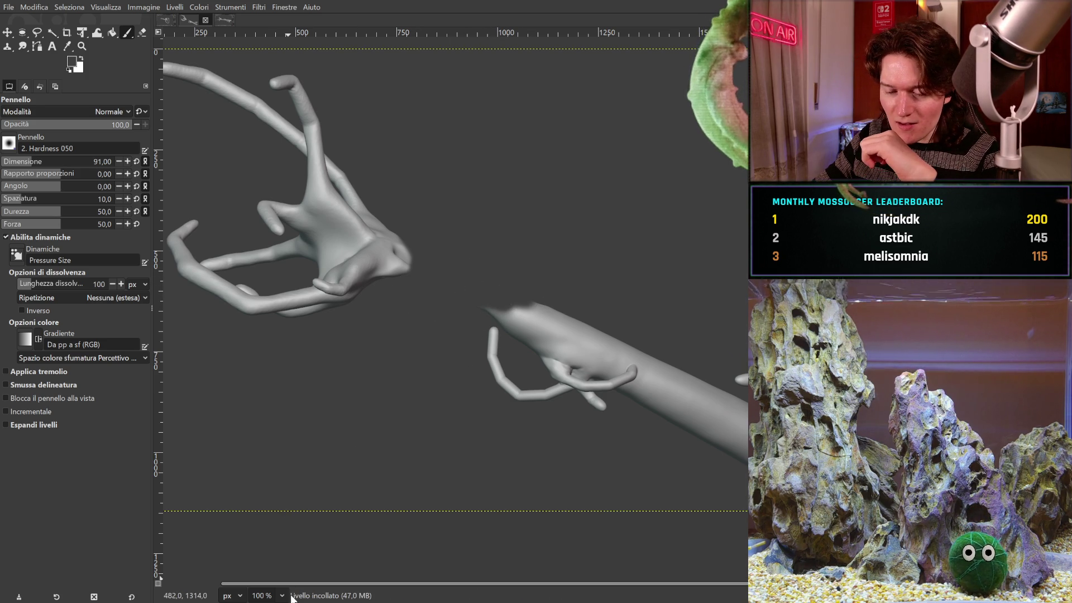
pyautogui.keyDown('ctrl'); pyautogui.scroll(4, 279, 490); pyautogui.keyUp('ctrl')
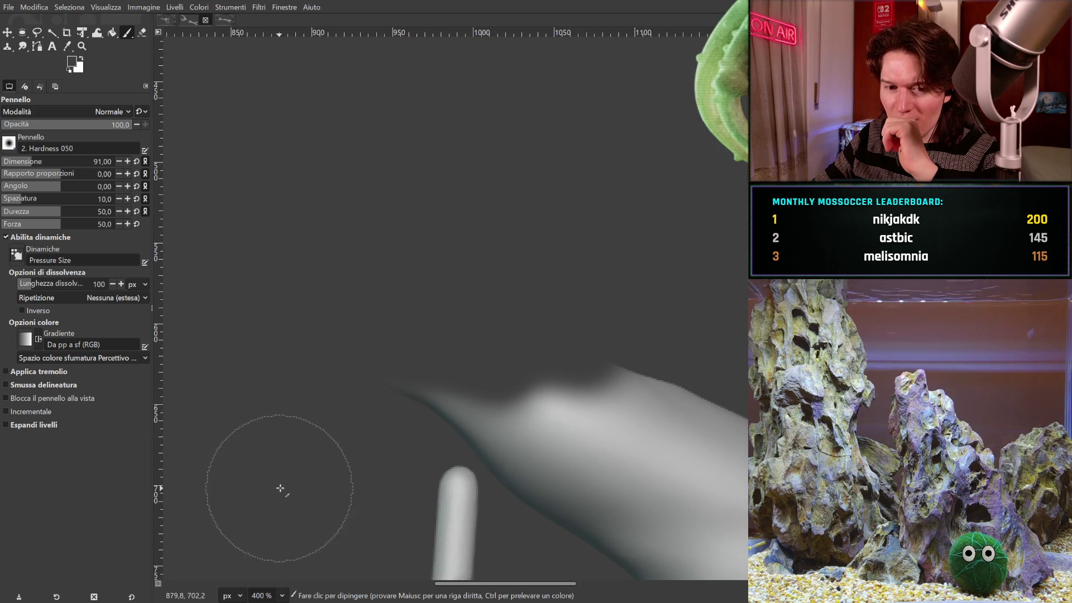
pyautogui.scroll(-2, 545, 300)
pyautogui.moveTo(382, 268)
pyautogui.mouseDown()
pyautogui.moveTo(414, 254)
pyautogui.moveTo(563, 293)
pyautogui.moveTo(385, 220)
pyautogui.moveTo(458, 290)
pyautogui.mouseUp()
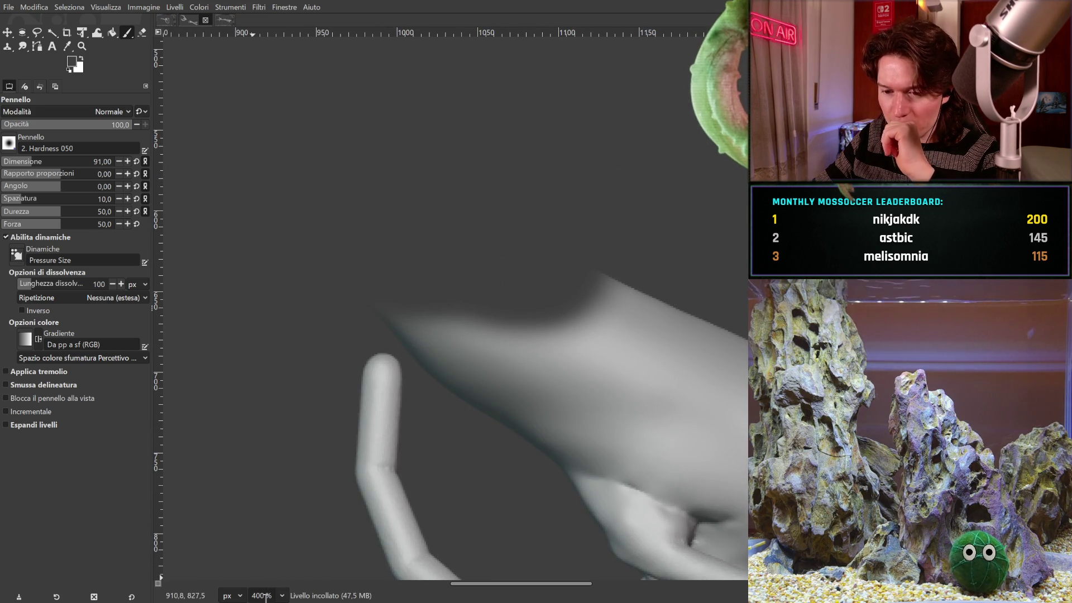
# - With a smaller brush, paint dark shading along the arm's edge beside the thin branch
pyautogui.press('2')
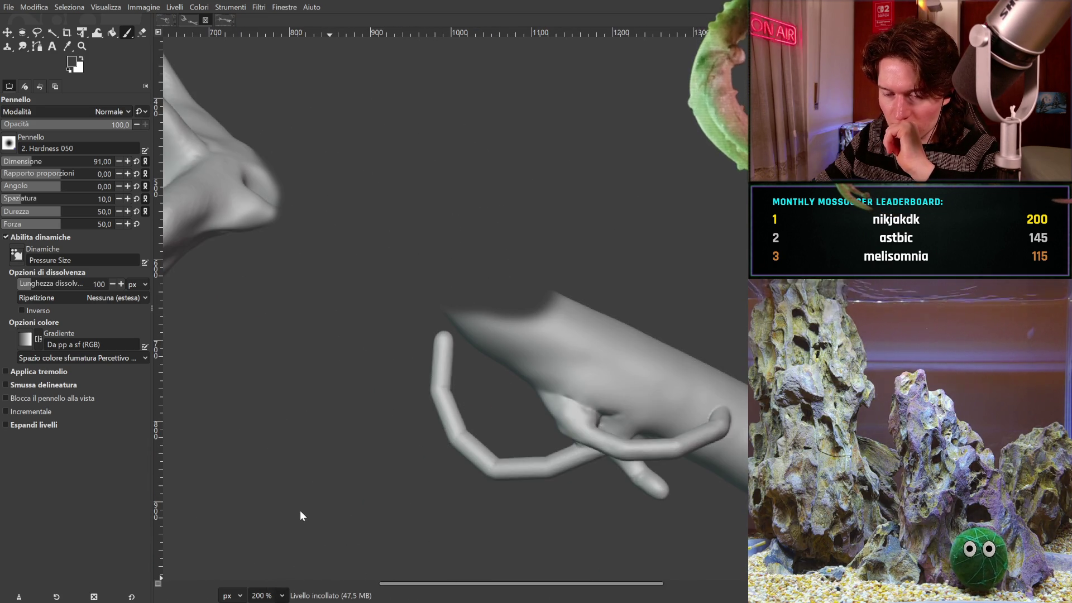
pyautogui.press('3')
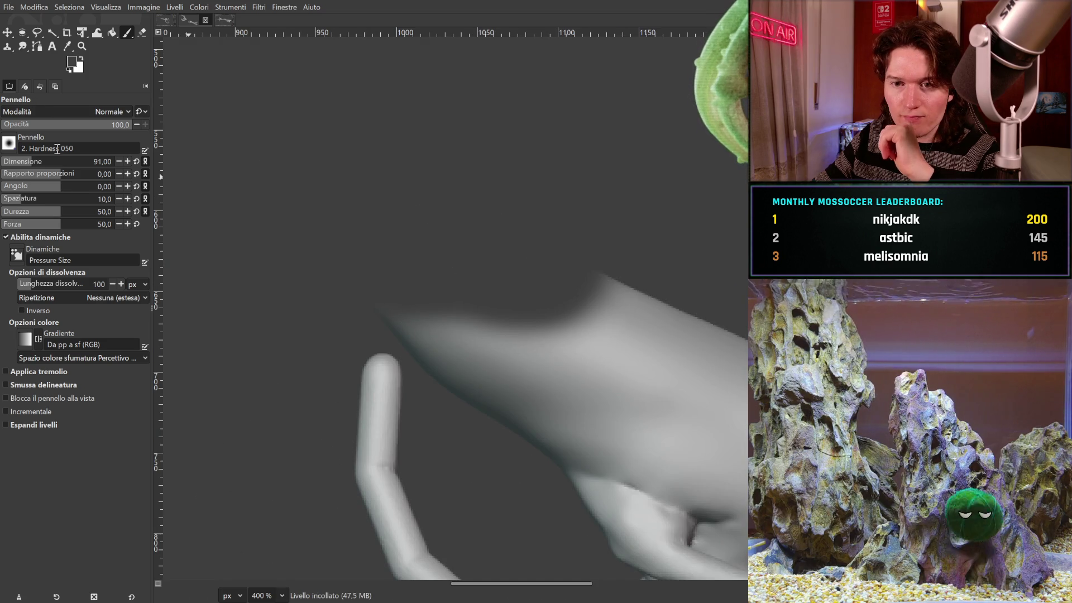
pyautogui.moveTo(43, 166); pyautogui.dragTo(27, 166)
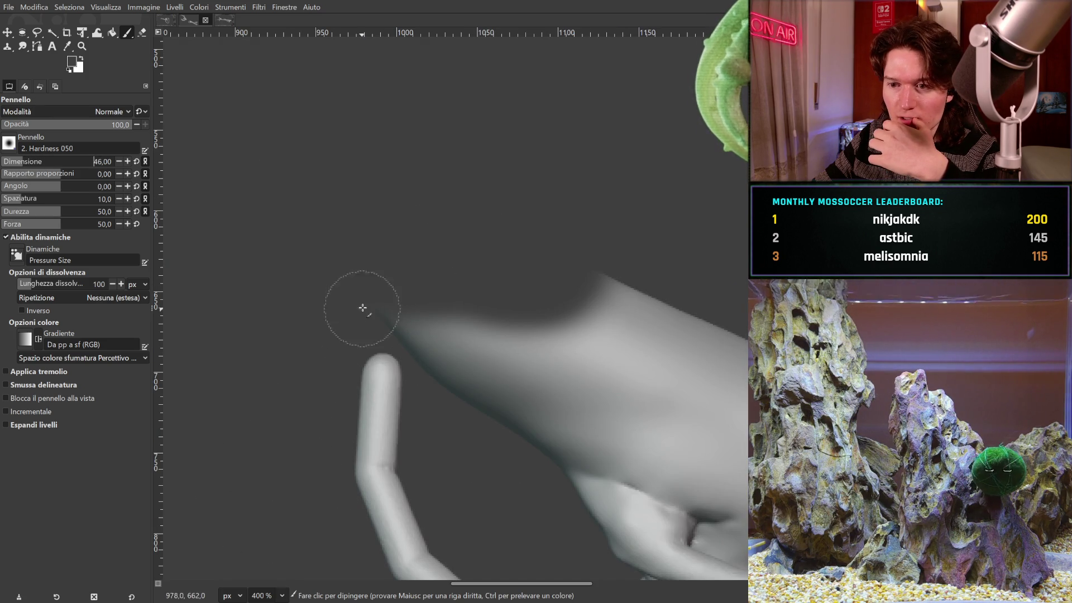
pyautogui.moveTo(442, 335); pyautogui.dragTo(451, 361)
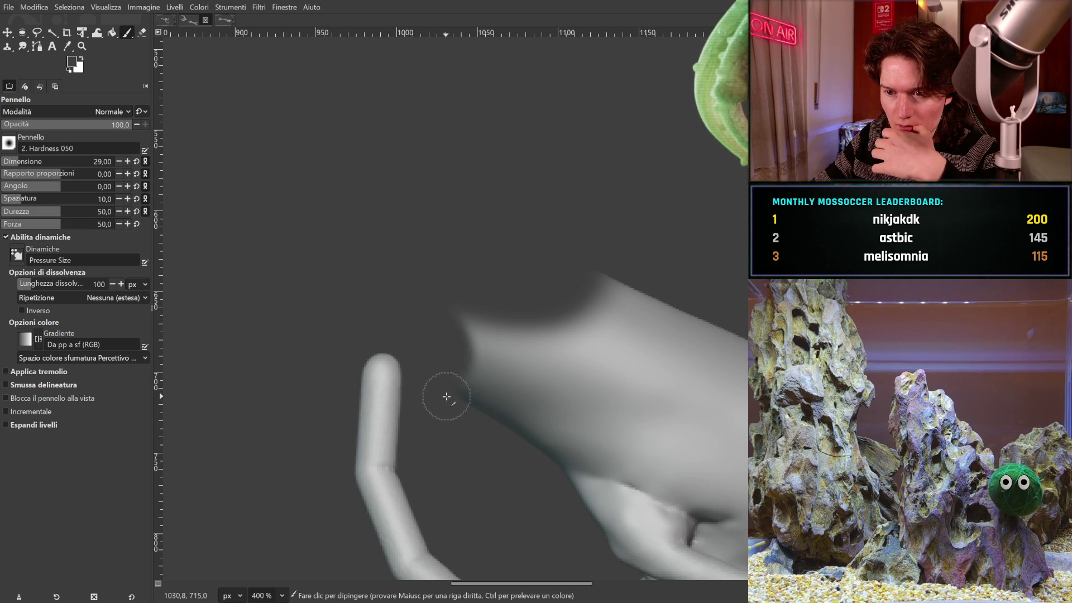
pyautogui.moveTo(452, 387)
pyautogui.mouseDown()
pyautogui.moveTo(512, 343)
pyautogui.moveTo(491, 311)
pyautogui.moveTo(495, 431)
pyautogui.moveTo(601, 440)
pyautogui.mouseUp()
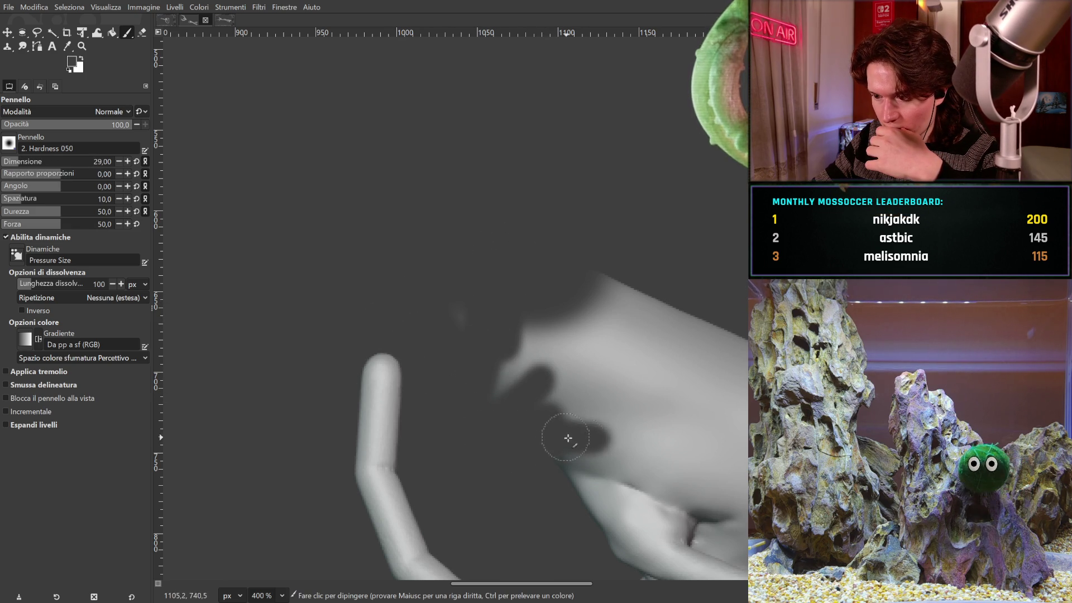
pyautogui.moveTo(536, 446)
pyautogui.mouseDown()
pyautogui.moveTo(612, 453)
pyautogui.moveTo(707, 492)
pyautogui.moveTo(748, 475)
pyautogui.mouseUp()
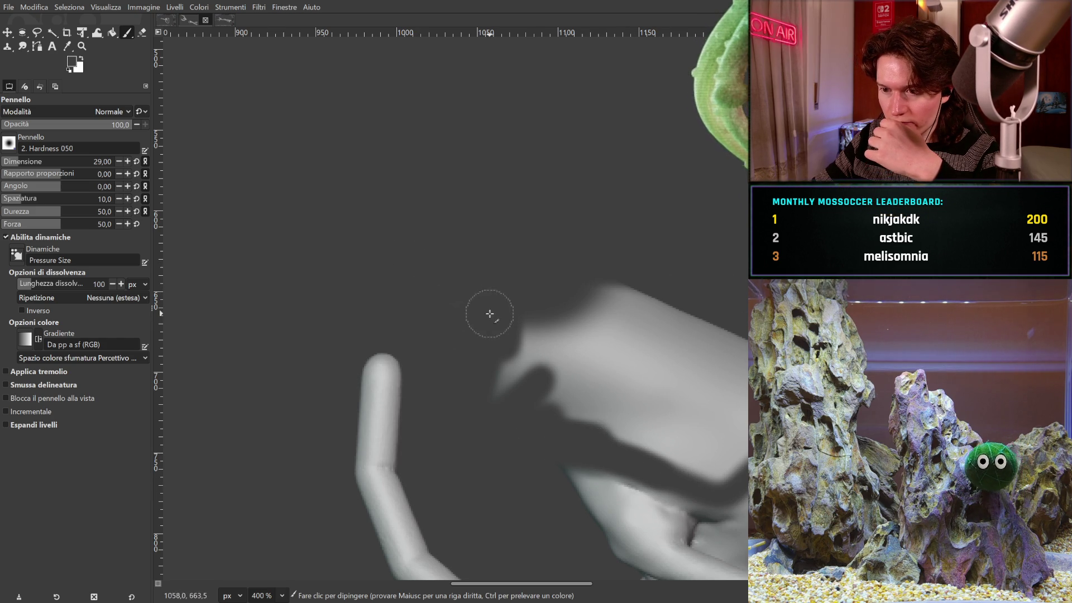
pyautogui.scroll(-3, 489, 314)
pyautogui.hscroll(5, 502, 296)
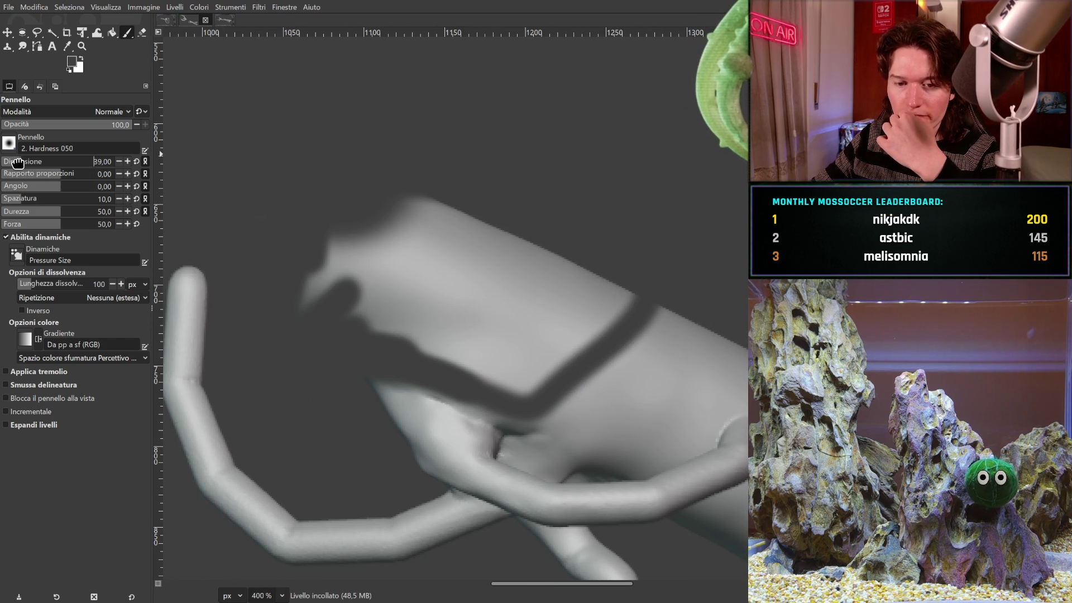
# - With a size-48 brush, paint dark background tone along the arm's upper edge
pyautogui.moveTo(395, 216)
pyautogui.mouseDown()
pyautogui.moveTo(397, 187)
pyautogui.moveTo(446, 213)
pyautogui.moveTo(301, 261)
pyautogui.moveTo(471, 239)
pyautogui.moveTo(371, 313)
pyautogui.moveTo(472, 311)
pyautogui.moveTo(535, 378)
pyautogui.moveTo(426, 354)
pyautogui.moveTo(553, 361)
pyautogui.moveTo(454, 232)
pyautogui.moveTo(586, 297)
pyautogui.moveTo(526, 338)
pyautogui.moveTo(660, 327)
pyautogui.moveTo(721, 346)
pyautogui.moveTo(575, 383)
pyautogui.moveTo(521, 380)
pyautogui.moveTo(659, 405)
pyautogui.moveTo(706, 383)
pyautogui.moveTo(612, 388)
pyautogui.mouseUp()
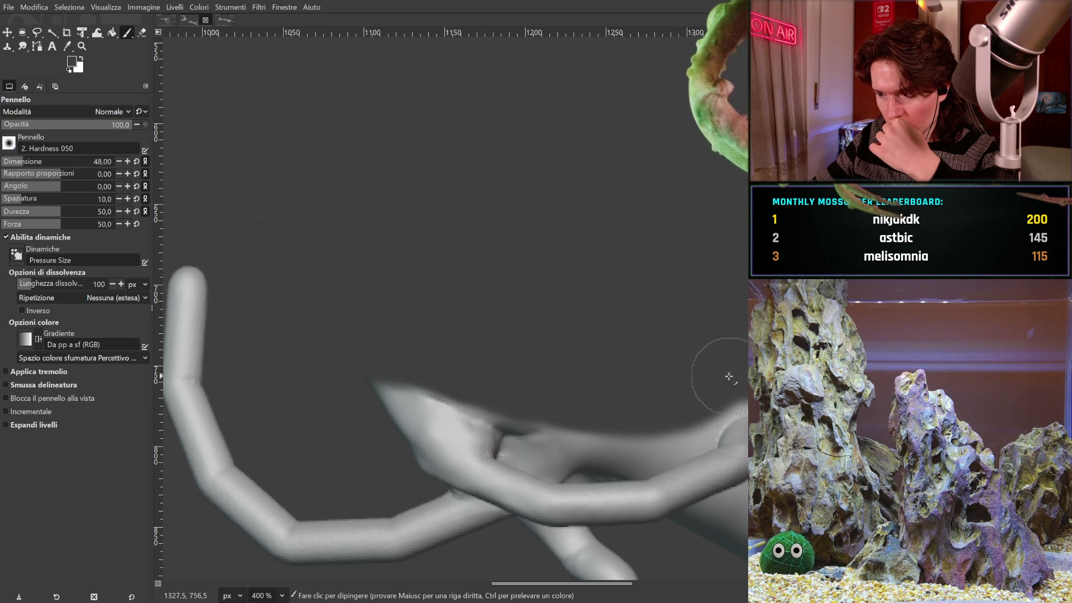
pyautogui.moveTo(734, 342); pyautogui.dragTo(390, 222, button='middle')
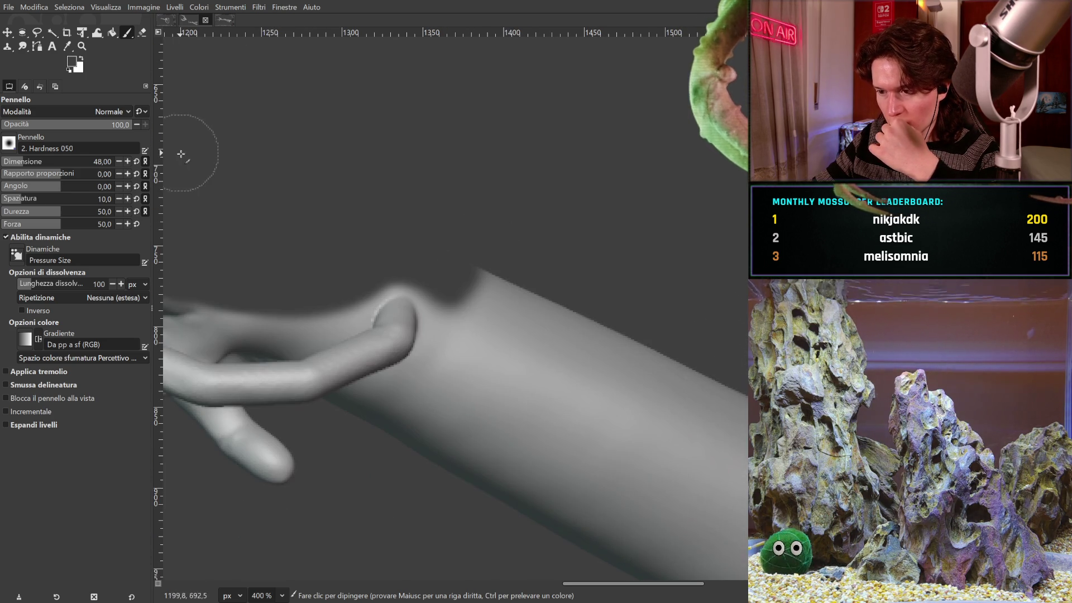
pyautogui.click(532, 312)
pyautogui.moveTo(503, 313)
pyautogui.mouseDown()
pyautogui.moveTo(490, 292)
pyautogui.moveTo(447, 367)
pyautogui.moveTo(457, 360)
pyautogui.moveTo(417, 399)
pyautogui.moveTo(354, 433)
pyautogui.moveTo(338, 402)
pyautogui.mouseUp()
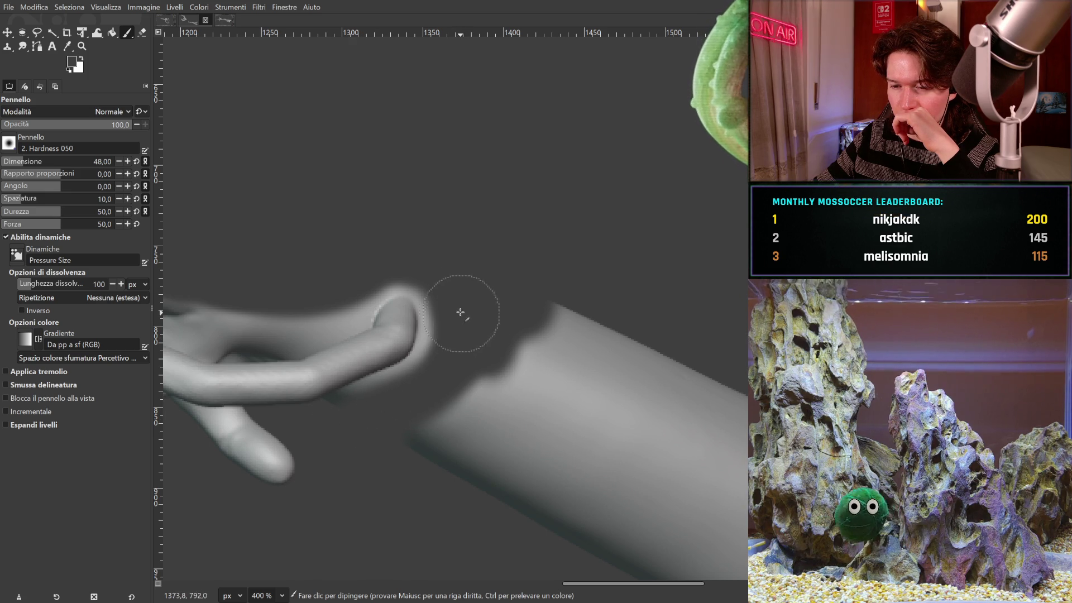
pyautogui.moveTo(550, 310); pyautogui.dragTo(553, 373)
# - Cover, trim and square off the arm's left end with background paint
pyautogui.moveTo(522, 415)
pyautogui.mouseDown()
pyautogui.moveTo(593, 240)
pyautogui.moveTo(517, 376)
pyautogui.moveTo(395, 471)
pyautogui.mouseUp()
pyautogui.moveTo(487, 399)
pyautogui.mouseDown(button='middle')
pyautogui.moveTo(447, 286)
pyautogui.moveTo(403, 335)
pyautogui.mouseUp(button='middle')
pyautogui.moveTo(402, 335); pyautogui.dragTo(346, 353)
pyautogui.moveTo(480, 357); pyautogui.dragTo(534, 300)
pyautogui.moveTo(591, 212)
pyautogui.mouseDown()
pyautogui.moveTo(550, 160)
pyautogui.moveTo(510, 450)
pyautogui.moveTo(451, 452)
pyautogui.mouseUp()
pyautogui.moveTo(576, 224)
pyautogui.mouseDown()
pyautogui.moveTo(586, 211)
pyautogui.moveTo(618, 259)
pyautogui.moveTo(579, 354)
pyautogui.moveTo(594, 526)
pyautogui.moveTo(641, 287)
pyautogui.moveTo(728, 318)
pyautogui.mouseUp()
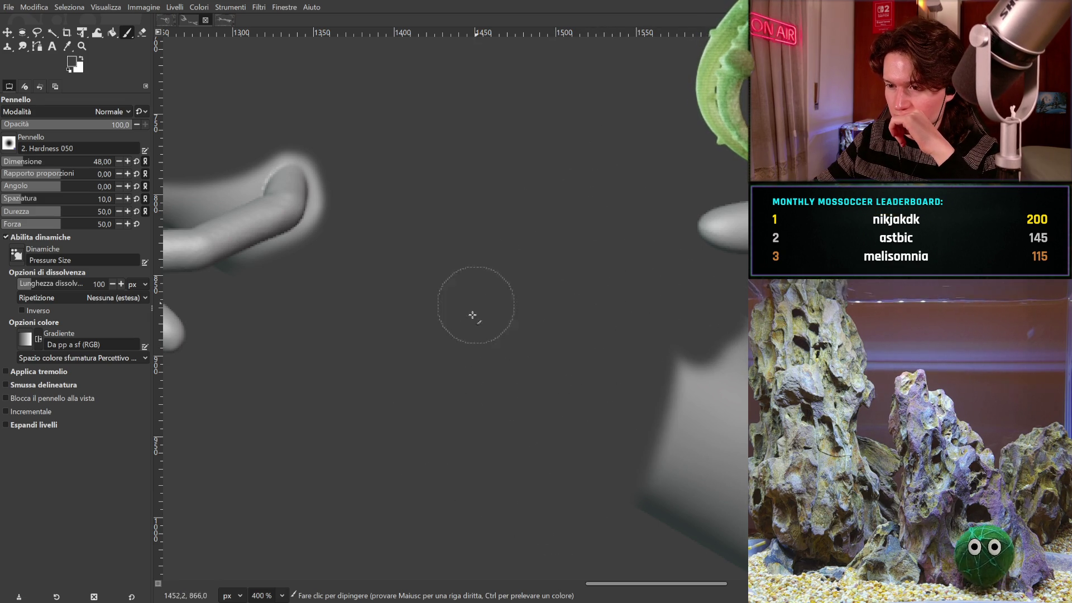
# - Paint background over the end of the arm beneath the hand
pyautogui.keyDown('shift'); pyautogui.hscroll(5, 493, 410); pyautogui.keyUp('shift')
pyautogui.scroll(-2, 484, 289)
pyautogui.moveTo(484, 289)
pyautogui.mouseDown()
pyautogui.moveTo(531, 249)
pyautogui.moveTo(445, 282)
pyautogui.moveTo(410, 467)
pyautogui.moveTo(475, 408)
pyautogui.moveTo(529, 258)
pyautogui.moveTo(566, 285)
pyautogui.moveTo(521, 300)
pyautogui.moveTo(508, 384)
pyautogui.moveTo(495, 347)
pyautogui.moveTo(519, 325)
pyautogui.mouseUp()
pyautogui.moveTo(576, 499); pyautogui.dragTo(422, 343, button='middle')
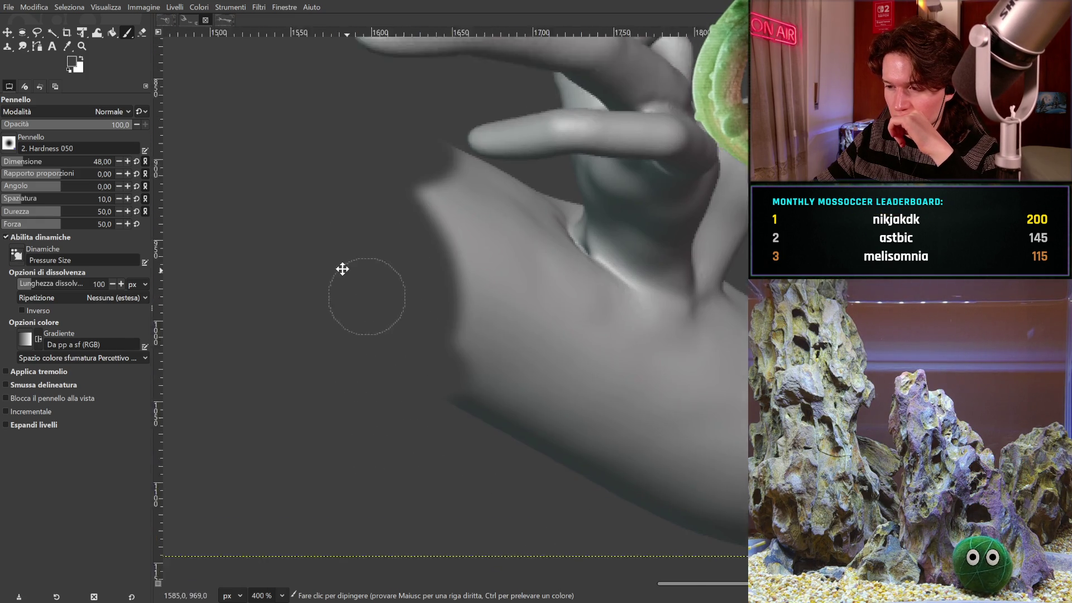
pyautogui.moveTo(394, 352)
pyautogui.mouseDown()
pyautogui.moveTo(510, 383)
pyautogui.moveTo(553, 374)
pyautogui.moveTo(536, 304)
pyautogui.moveTo(465, 295)
pyautogui.mouseUp()
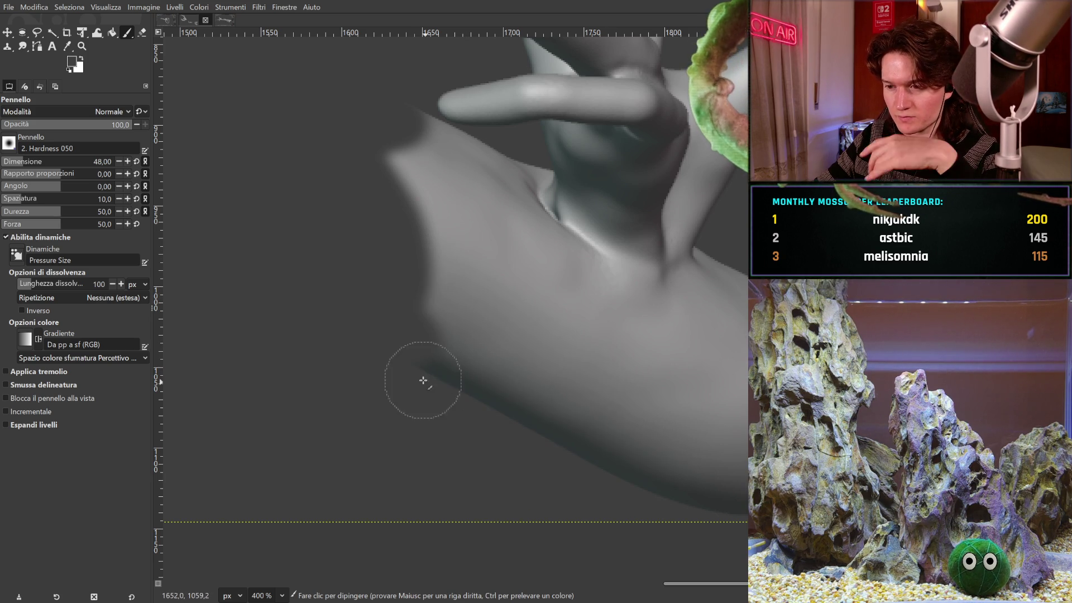
# - Undo the last stroke and repaint the hand's upper-left edge straighter
pyautogui.hotkey('ctrl', 'z')
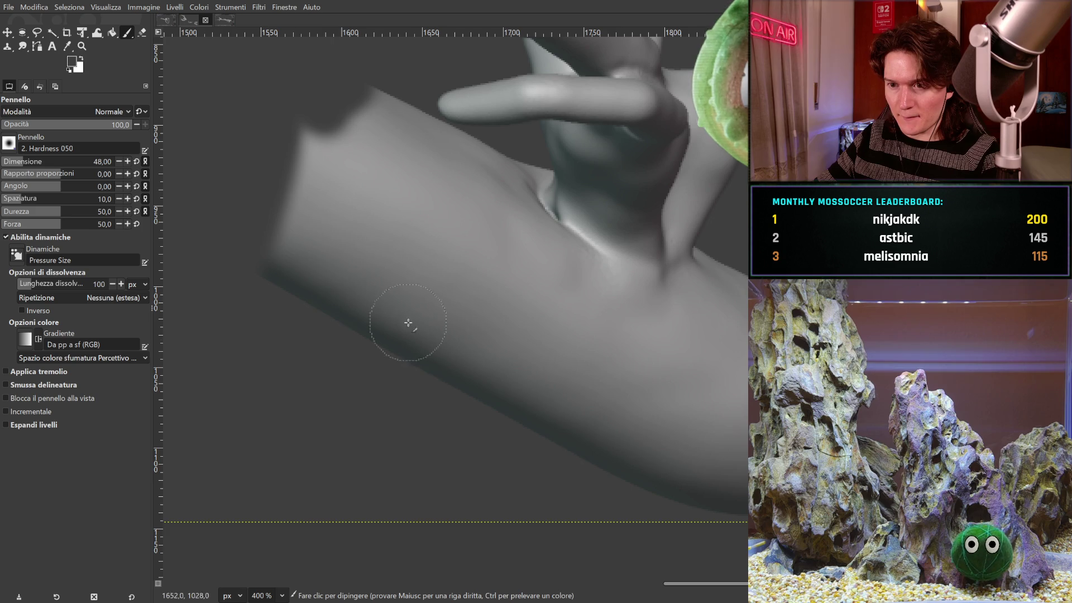
pyautogui.scroll(3, 364, 239)
pyautogui.moveTo(367, 188)
pyautogui.mouseDown()
pyautogui.moveTo(311, 227)
pyautogui.moveTo(242, 371)
pyautogui.mouseUp()
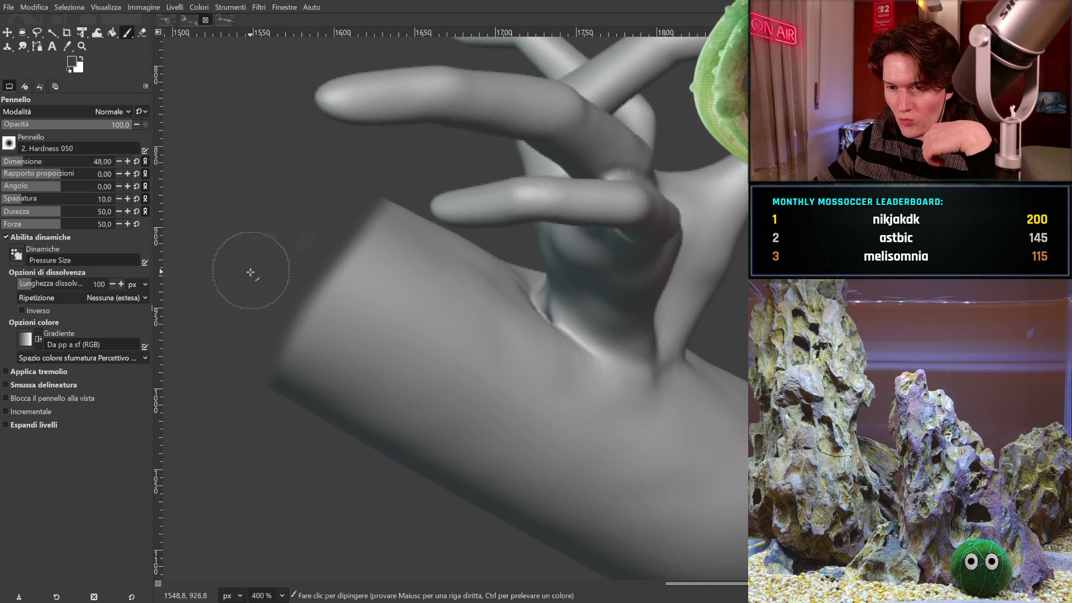
pyautogui.moveTo(244, 395)
pyautogui.mouseDown()
pyautogui.moveTo(313, 235)
pyautogui.moveTo(395, 188)
pyautogui.mouseUp()
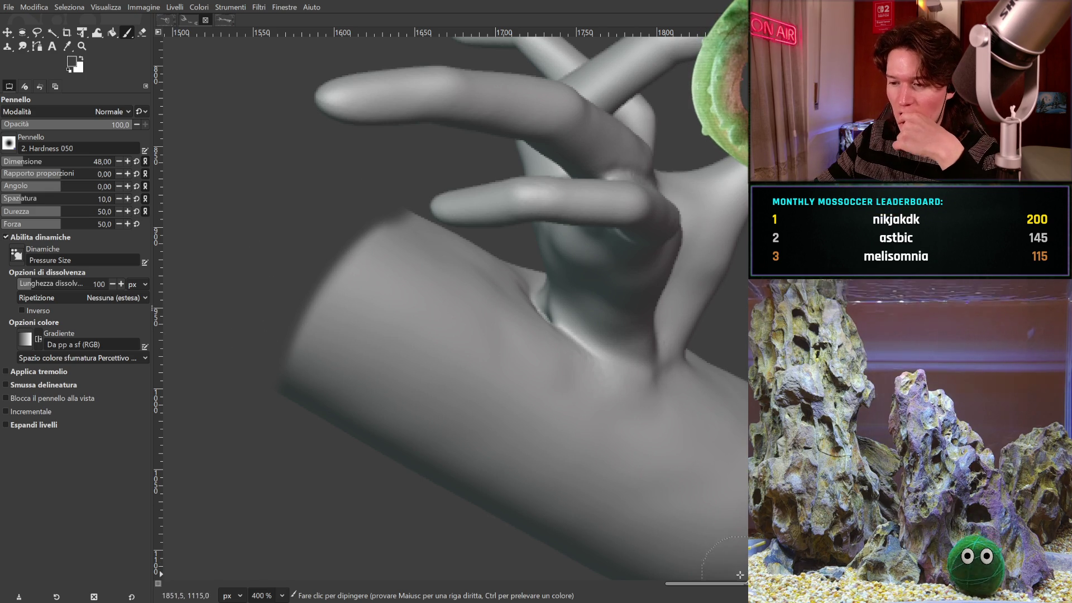
pyautogui.moveTo(741, 584); pyautogui.dragTo(565, 584)
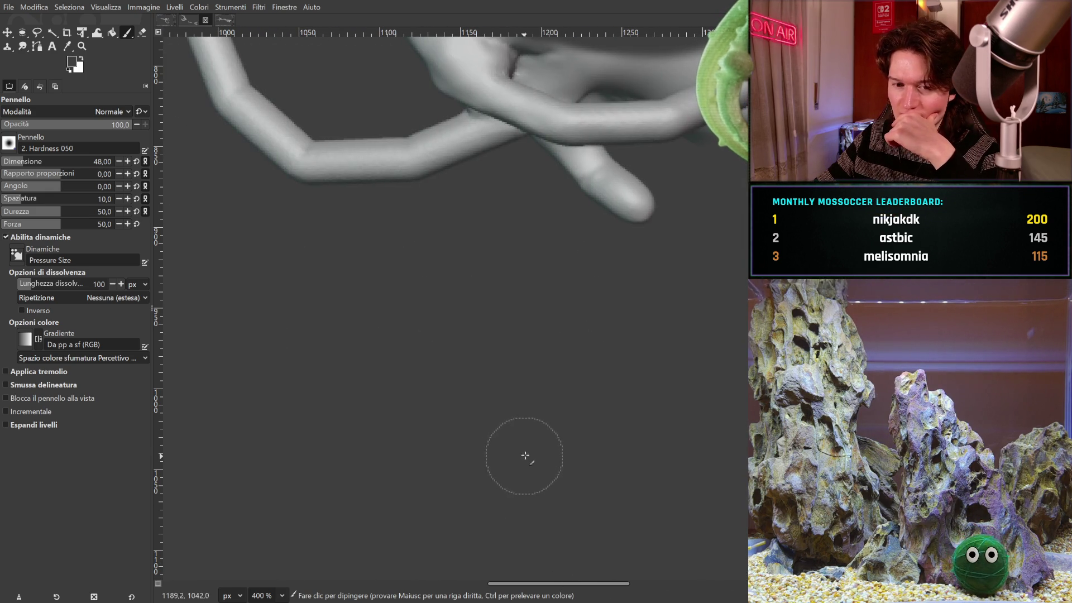
# - Zoom to 100% and pan across the hand, branch and forearm sculptures
pyautogui.scroll(8, 615, 407)
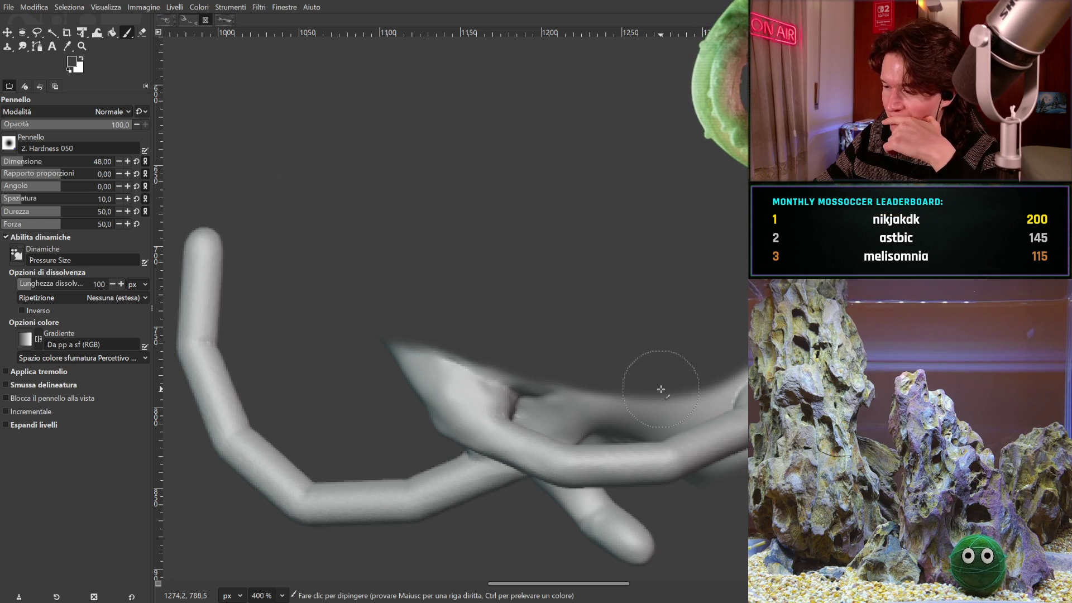
pyautogui.scroll(1, 661, 389)
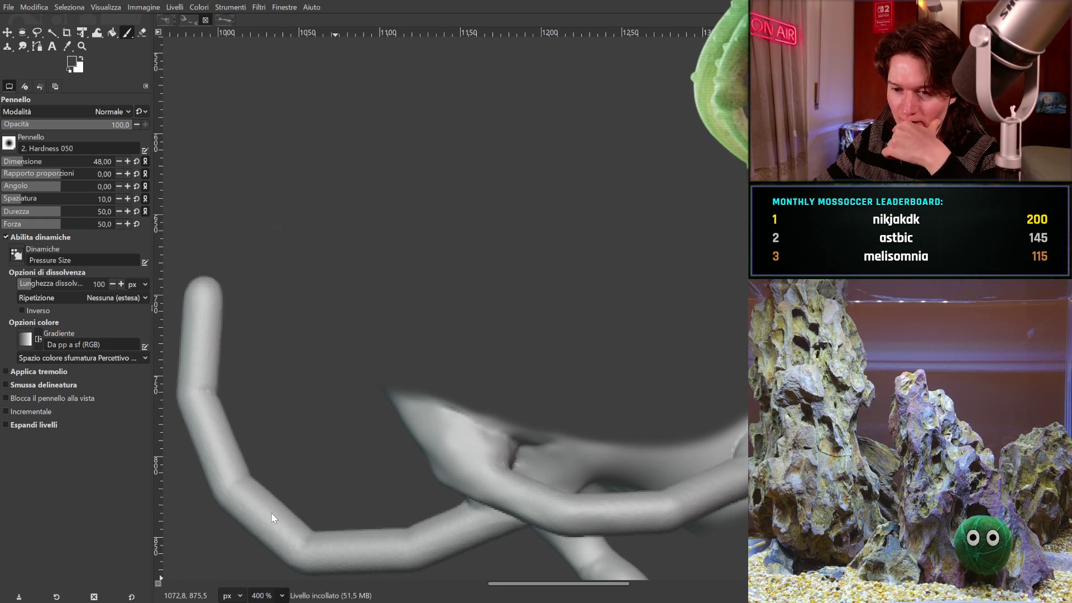
pyautogui.press('1')
pyautogui.moveTo(538, 424); pyautogui.dragTo(431, 402, button='middle')
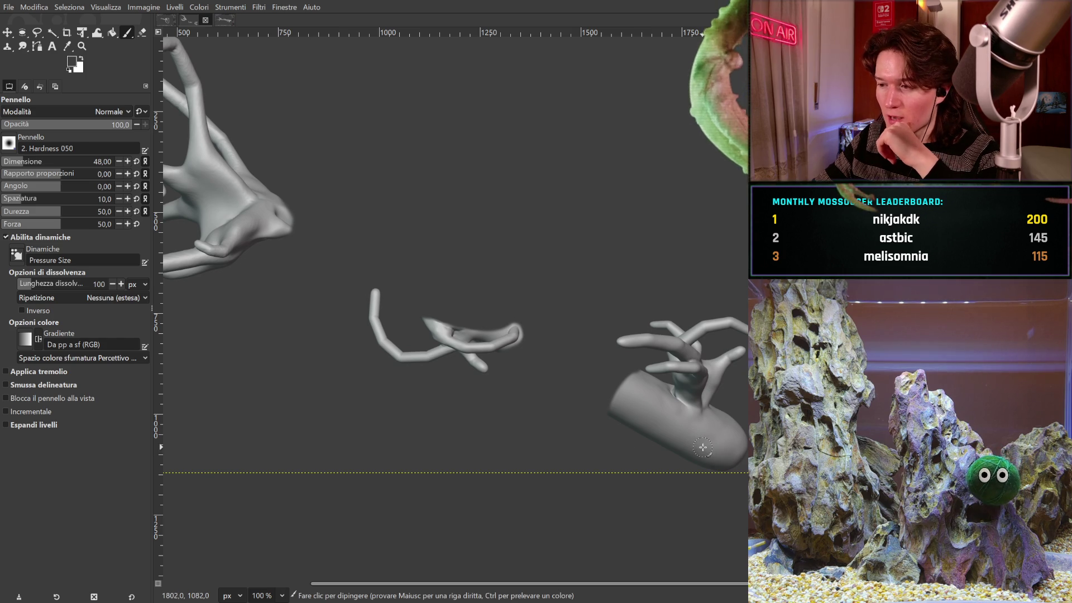
# - Swap the painting colour to white, testing and undoing a stroke between the shapes
pyautogui.moveTo(495, 295)
pyautogui.mouseDown(button='middle')
pyautogui.moveTo(702, 405)
pyautogui.moveTo(657, 314)
pyautogui.mouseUp(button='middle')
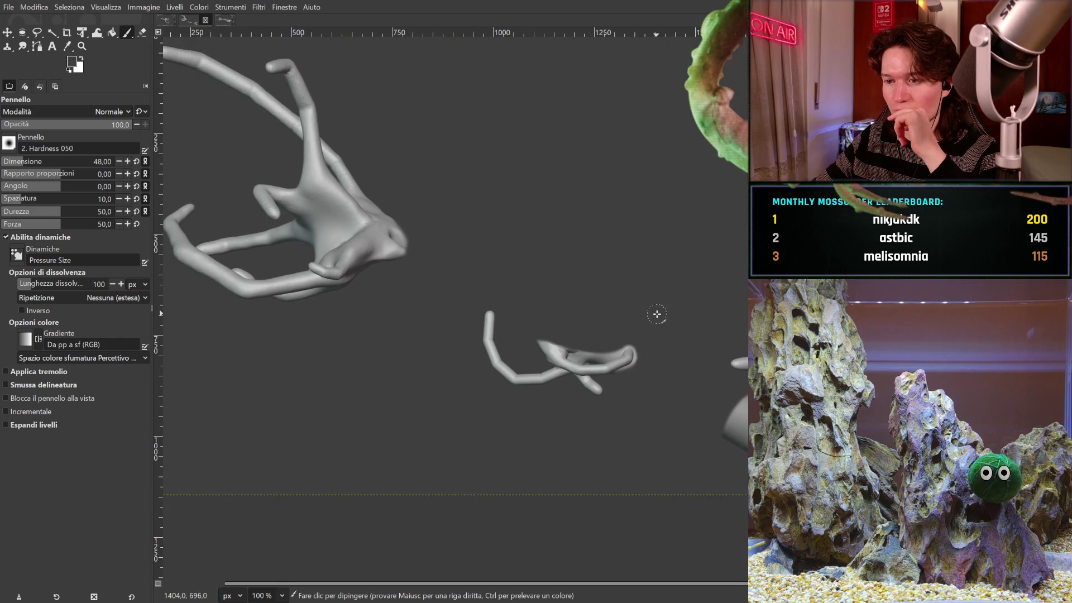
pyautogui.moveTo(670, 391); pyautogui.dragTo(542, 314, button='middle')
pyautogui.moveTo(510, 257); pyautogui.dragTo(585, 326, button='middle')
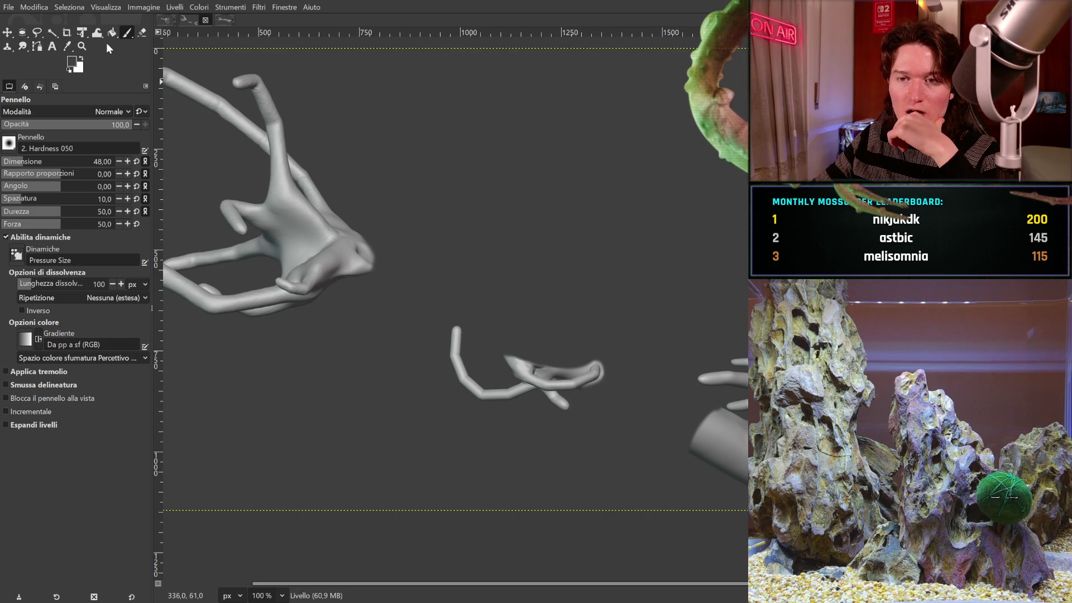
pyautogui.moveTo(235, 184); pyautogui.dragTo(292, 209, button='middle')
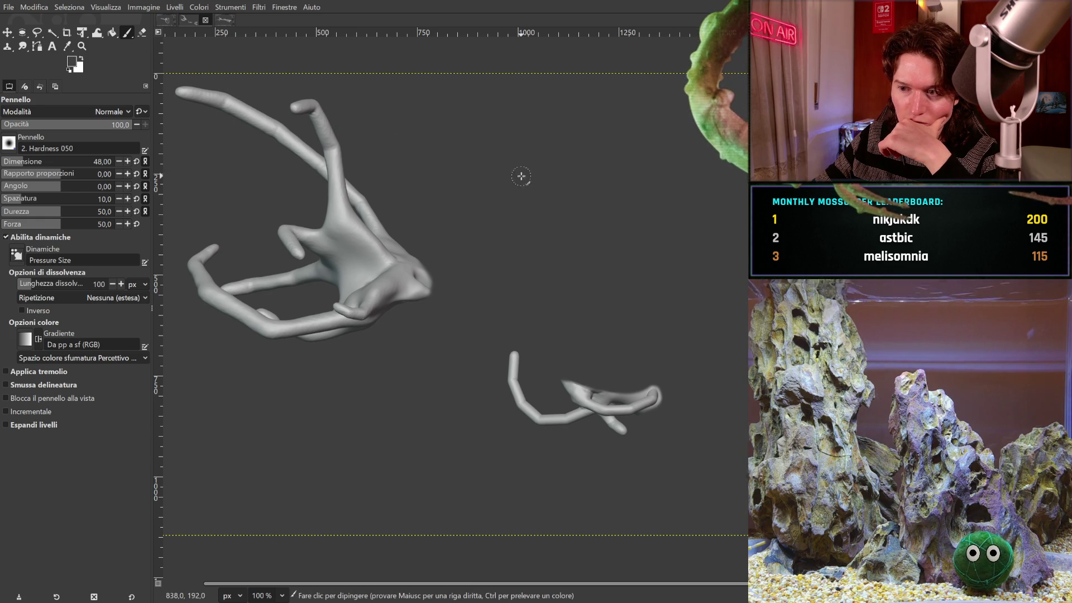
pyautogui.press('x')
pyautogui.moveTo(546, 279)
pyautogui.mouseDown()
pyautogui.moveTo(624, 319)
pyautogui.moveTo(626, 342)
pyautogui.mouseUp()
pyautogui.hotkey('ctrl', 'z')
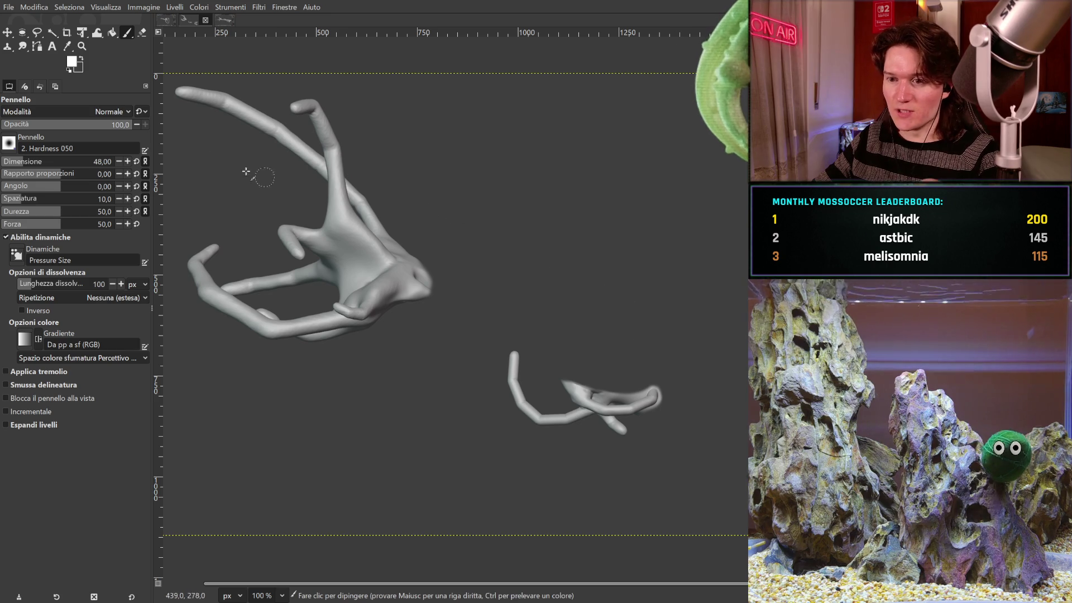
# - Sample the sculptures' light grey as painting colour and undo a trial stroke
pyautogui.click(67, 48)
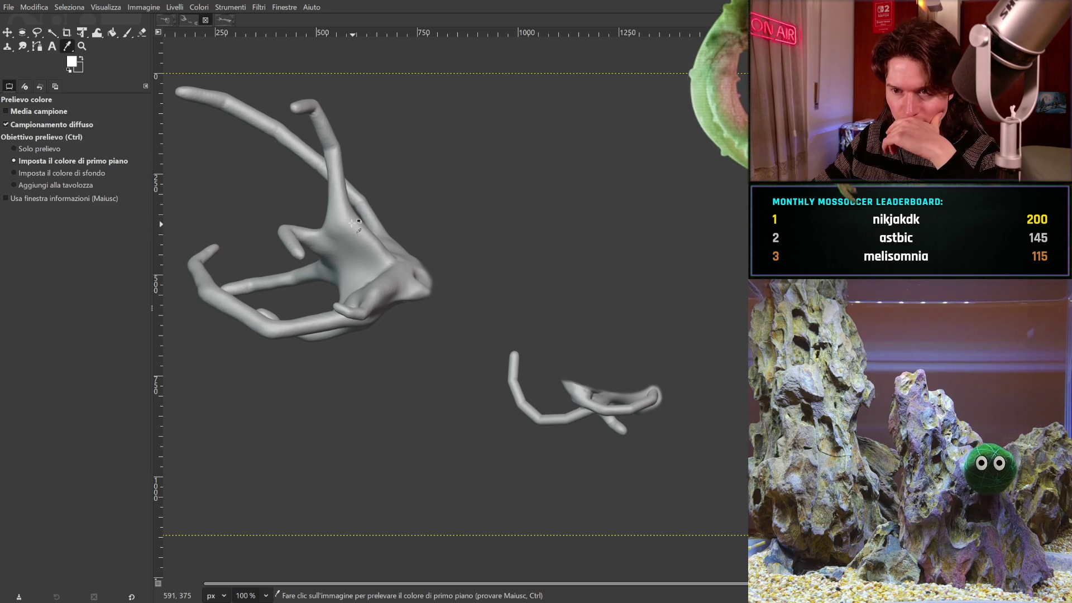
pyautogui.click(127, 33)
pyautogui.moveTo(469, 269); pyautogui.dragTo(630, 352)
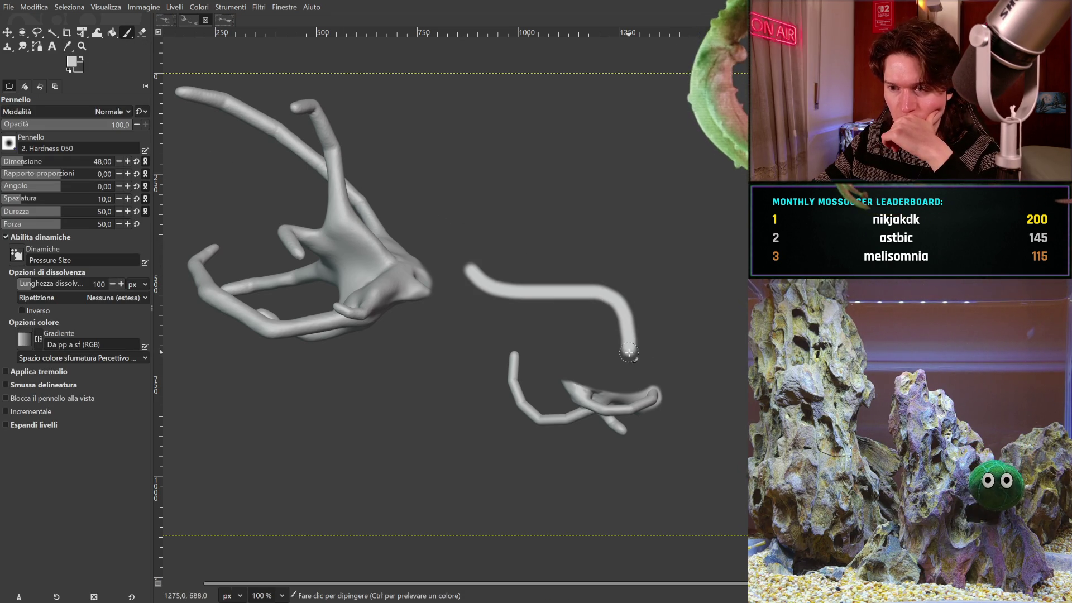
pyautogui.hotkey('ctrl', 'z')
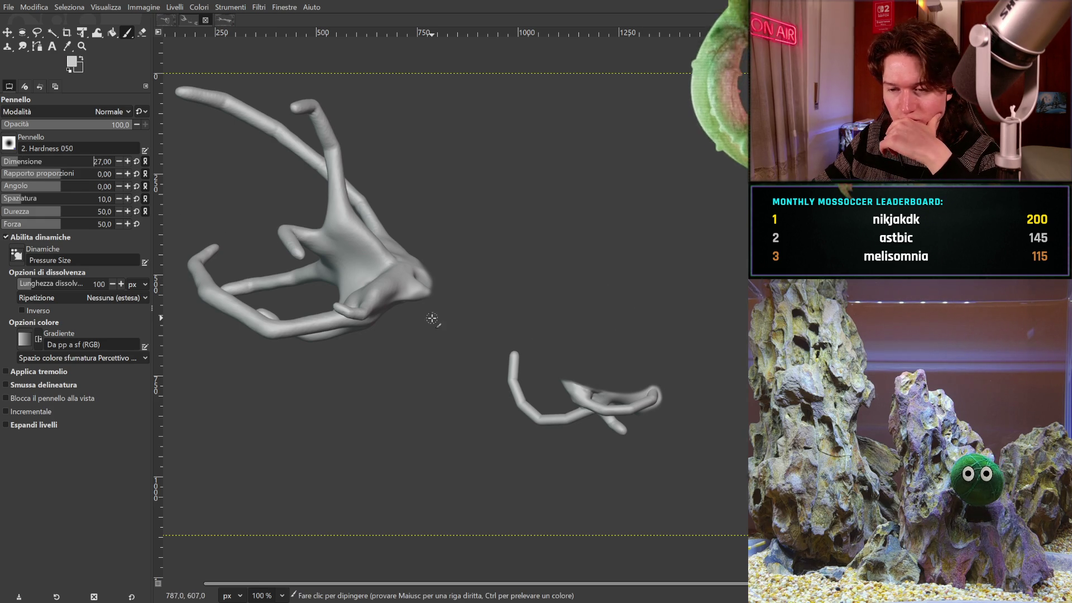
# - Try painting a light grey branch from the arm tip, then undo it
pyautogui.moveTo(513, 297); pyautogui.dragTo(432, 222, button='middle')
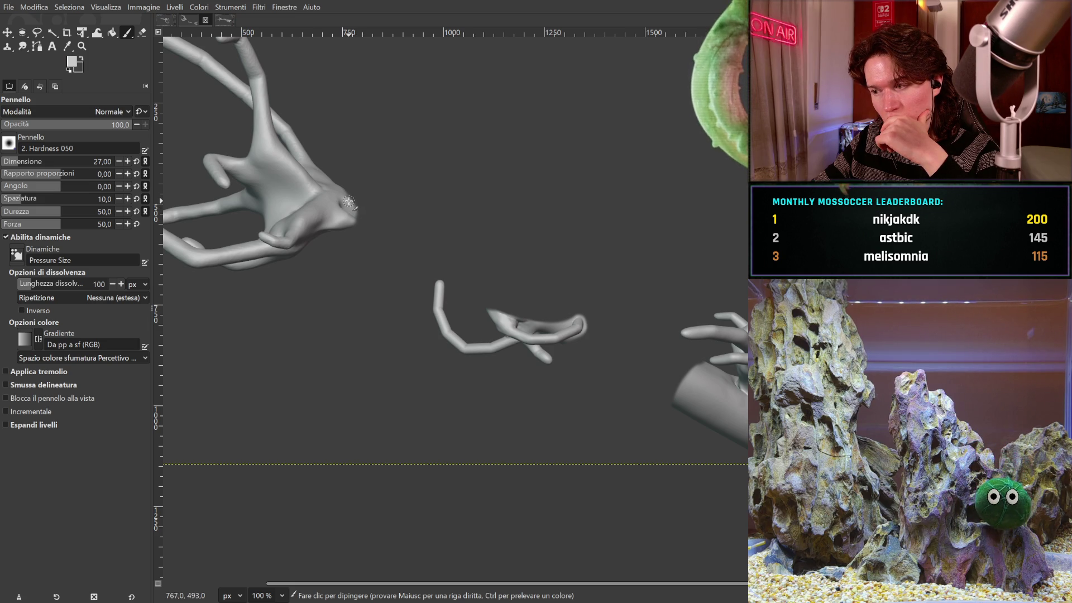
pyautogui.moveTo(358, 205); pyautogui.dragTo(463, 211)
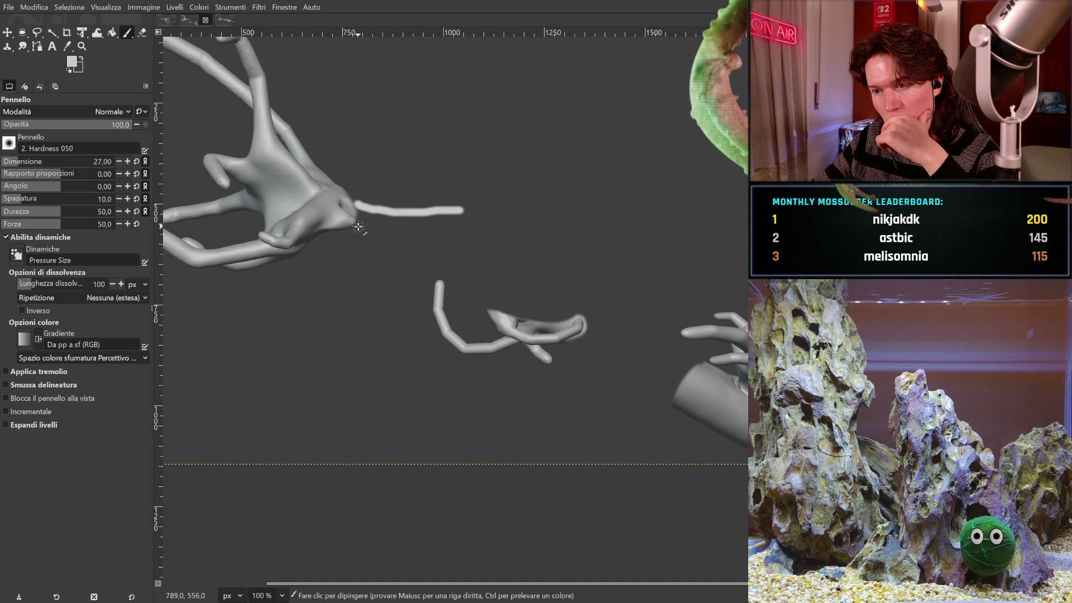
pyautogui.moveTo(464, 211); pyautogui.dragTo(481, 236)
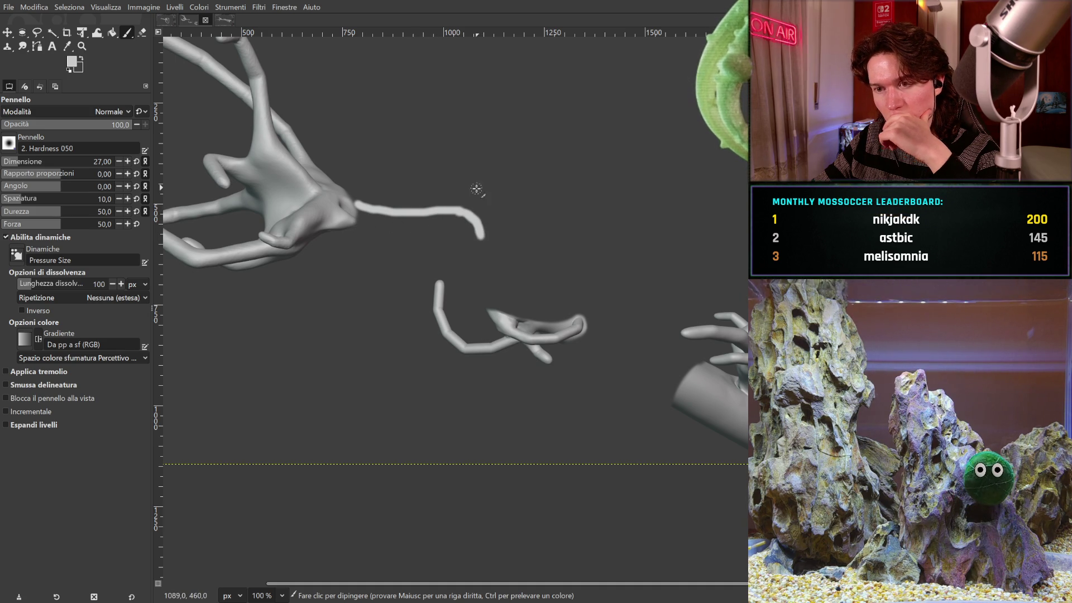
pyautogui.hotkey('ctrl', 'z')
pyautogui.hotkey('ctrl', 'z')
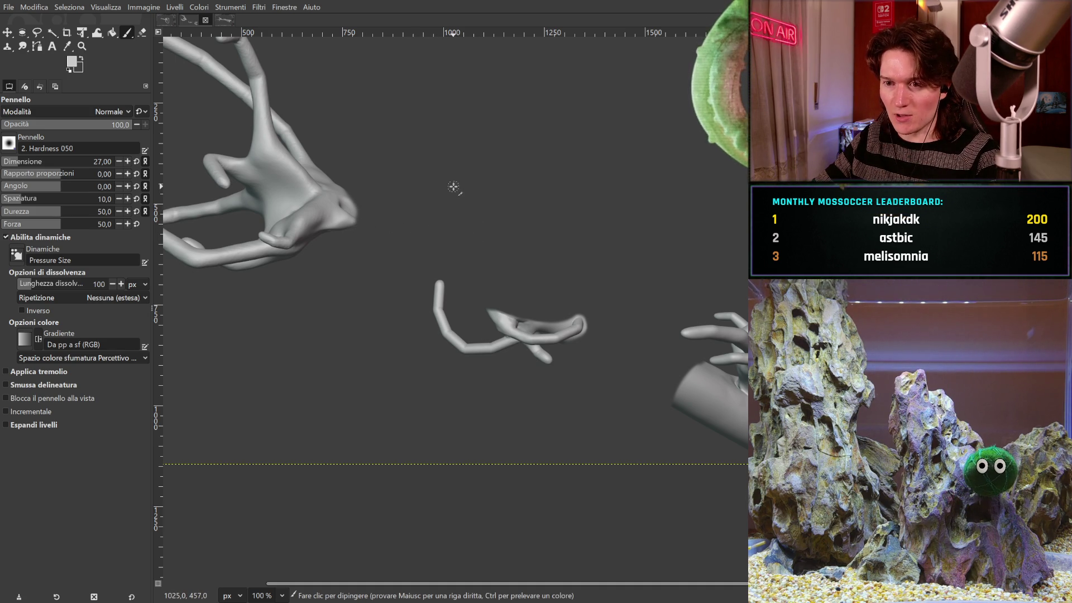